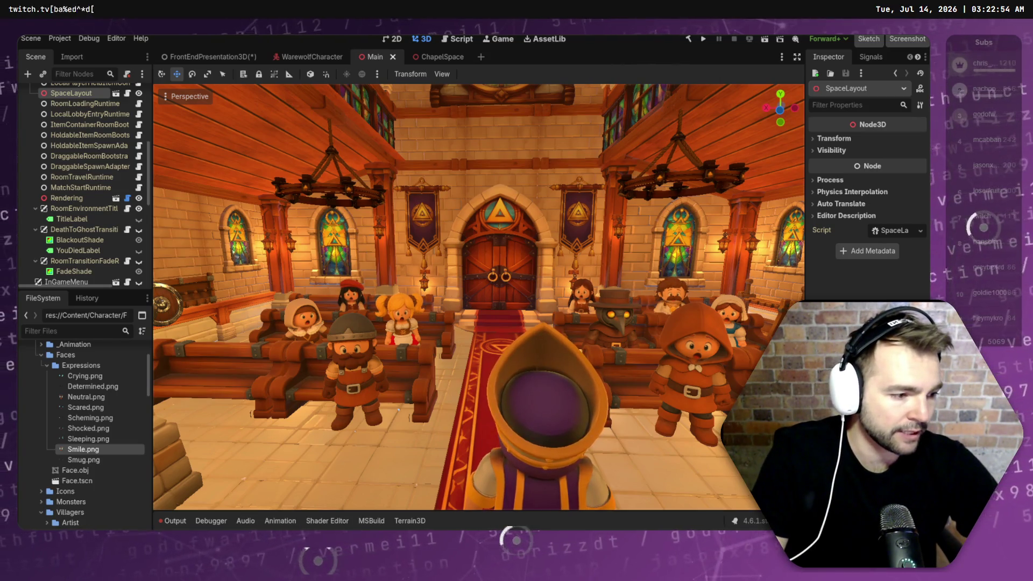
Step: Open the Not Monsters capsule image in a new tab and zoom it to 200%
{"action": "key", "text": "alt+Tab"}
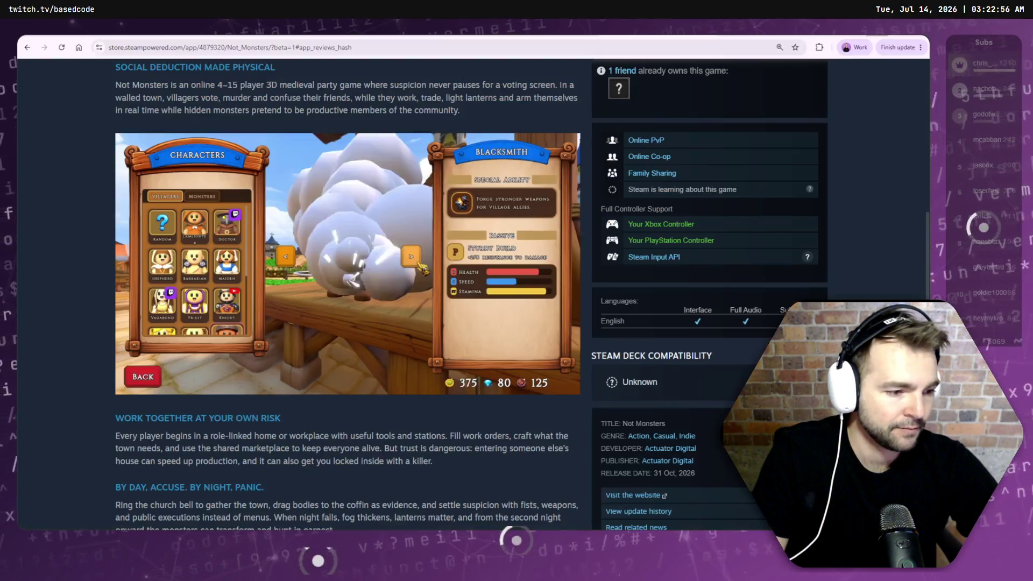
{"action": "scroll", "coordinate": [586, 235], "scroll_direction": "up", "scroll_amount": 15}
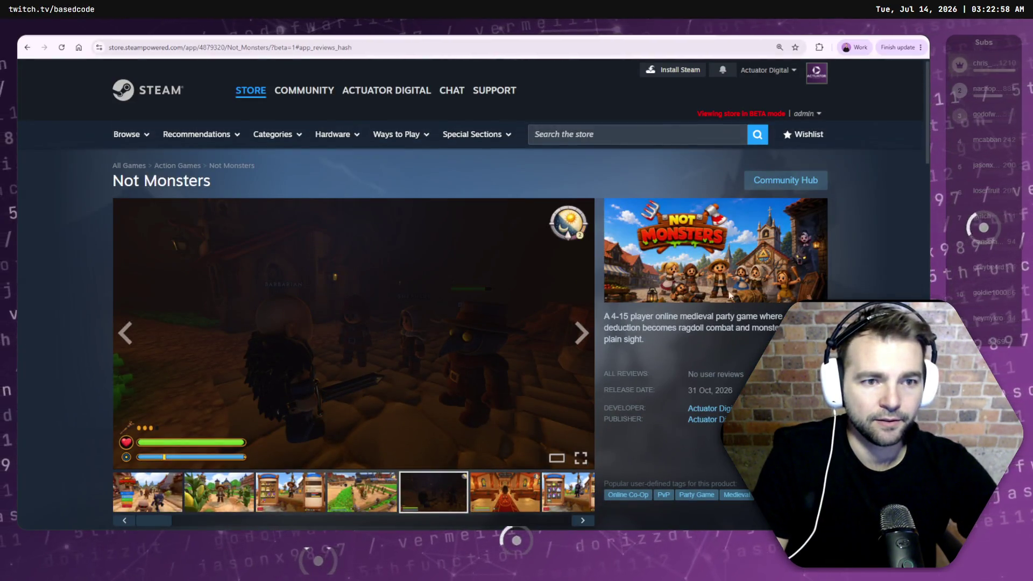
{"action": "right_click", "coordinate": [732, 268]}
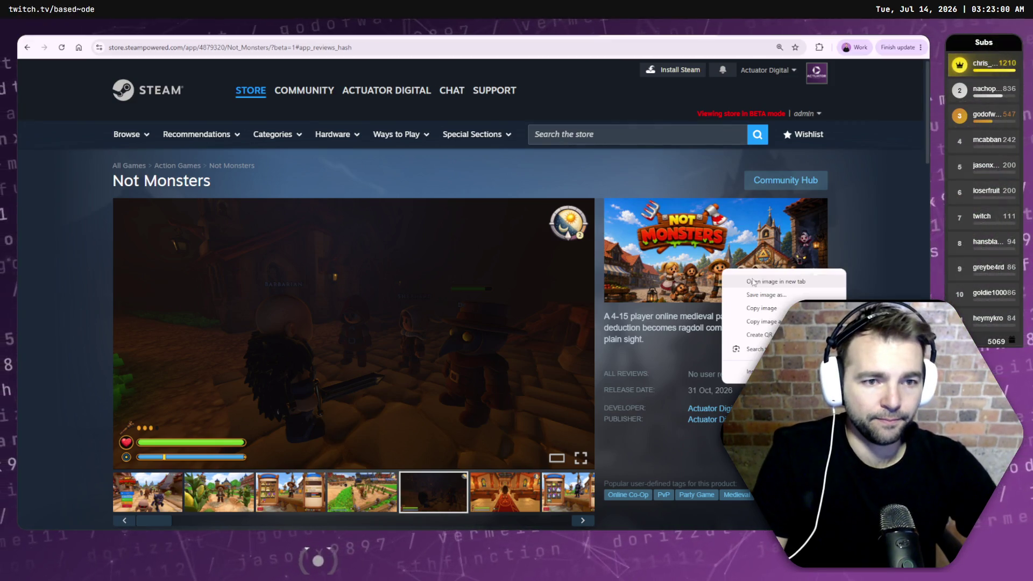
{"action": "left_click", "coordinate": [754, 282]}
{"action": "scroll", "coordinate": [482, 298], "scroll_direction": "up", "scroll_amount": 8}
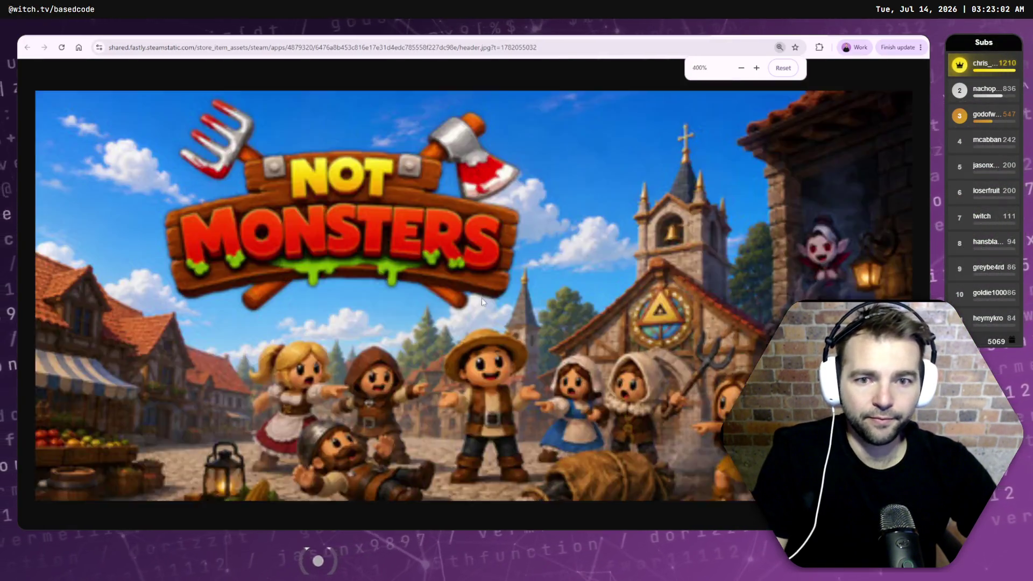
{"action": "scroll", "coordinate": [482, 297], "scroll_direction": "down", "scroll_amount": 2}
{"action": "scroll", "coordinate": [514, 366], "scroll_direction": "up", "scroll_amount": 2}
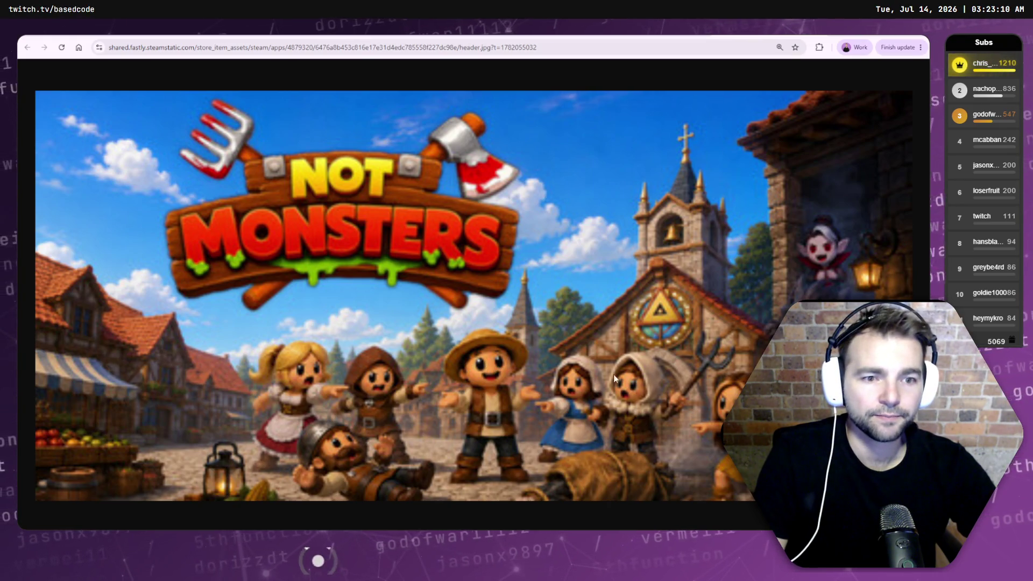
{"action": "key", "text": "ctrl+minus"}
{"action": "key", "text": "ctrl+minus"}
{"action": "key", "text": "ctrl+minus"}
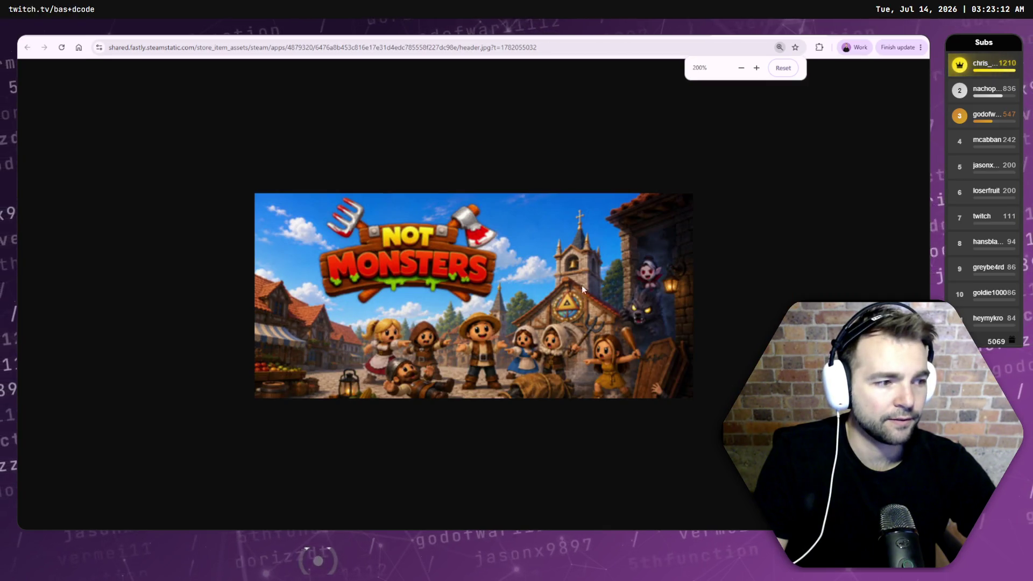
Step: Back on the store page, view the corn field, shop and farm field screenshots
{"action": "key", "text": "alt+Left"}
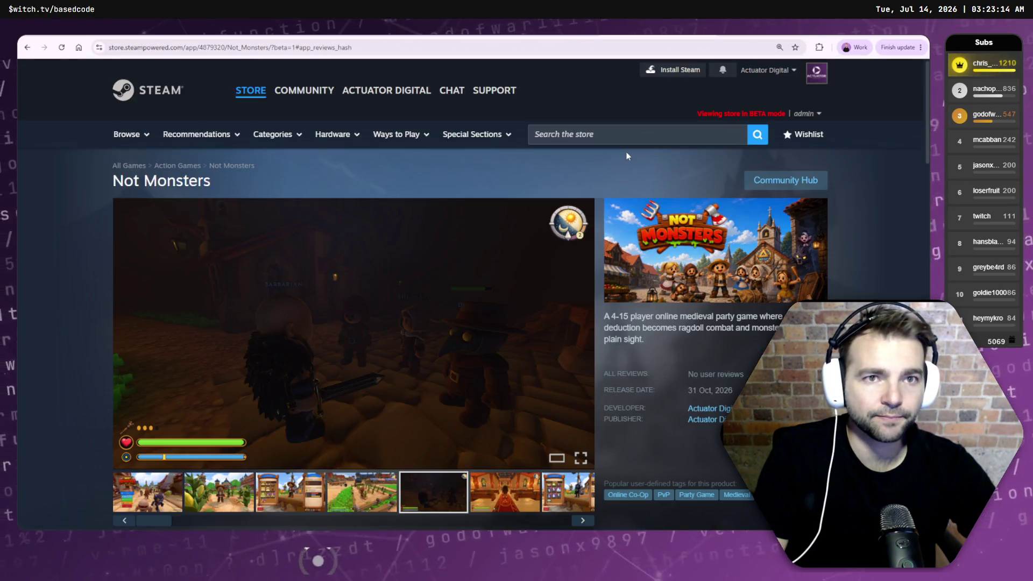
{"action": "scroll", "coordinate": [624, 159], "scroll_direction": "down", "scroll_amount": 3}
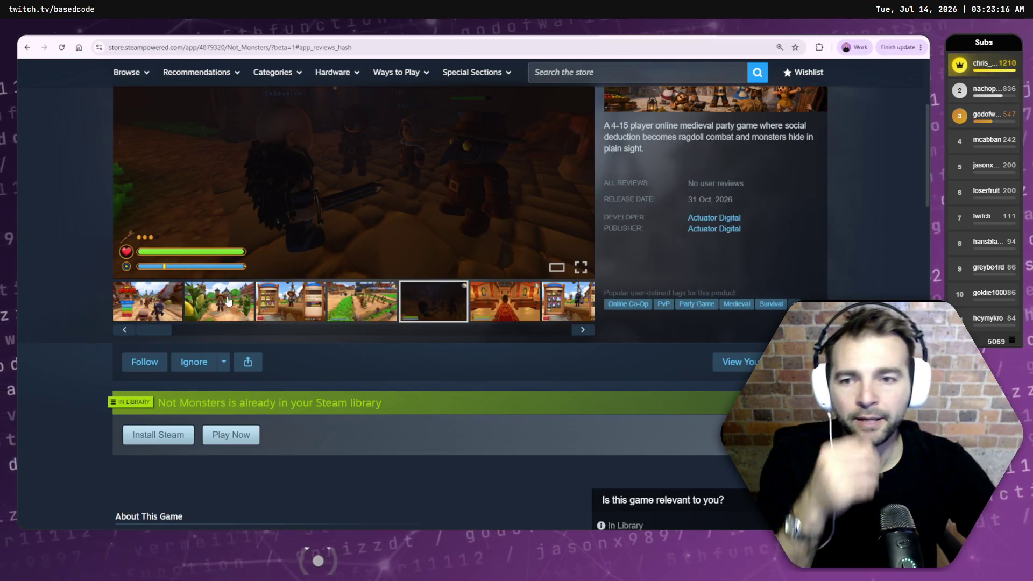
{"action": "left_click", "coordinate": [231, 315]}
{"action": "left_click", "coordinate": [293, 317]}
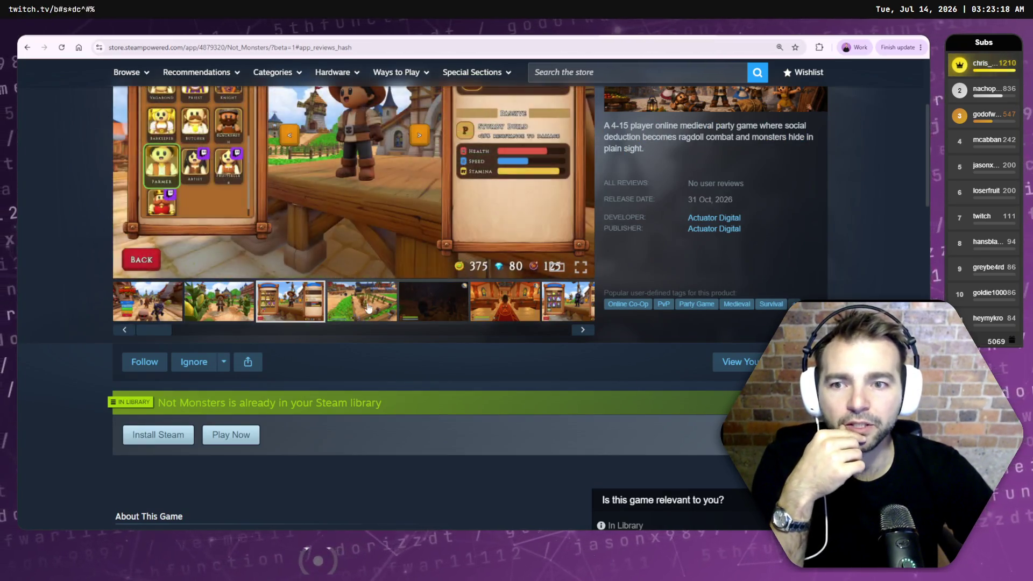
{"action": "left_click", "coordinate": [371, 317]}
{"action": "scroll", "coordinate": [414, 331], "scroll_direction": "down", "scroll_amount": 8}
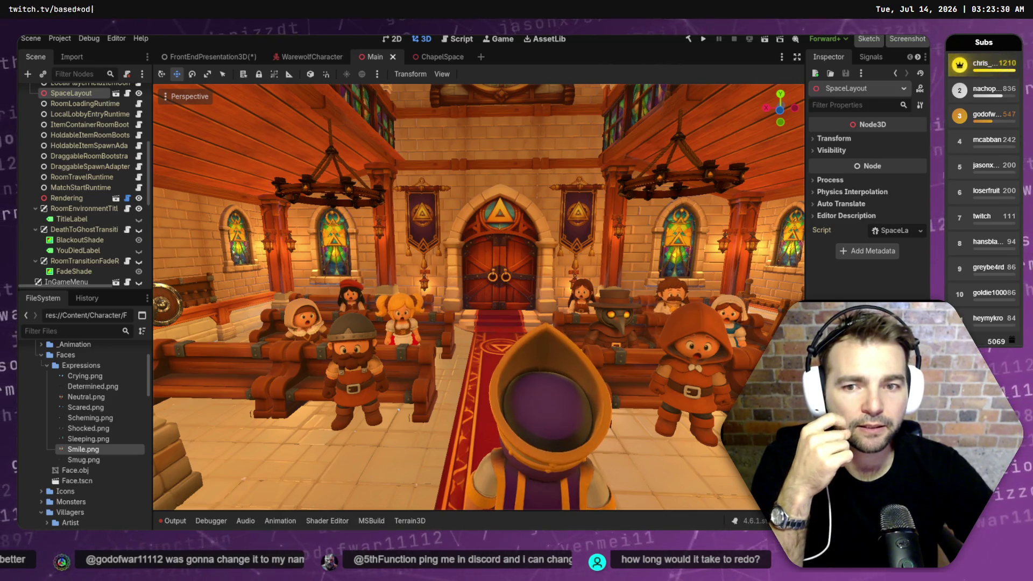
{"action": "left_click_drag", "start_coordinate": [580, 279], "coordinate": [619, 278]}
{"action": "key", "text": "w"}
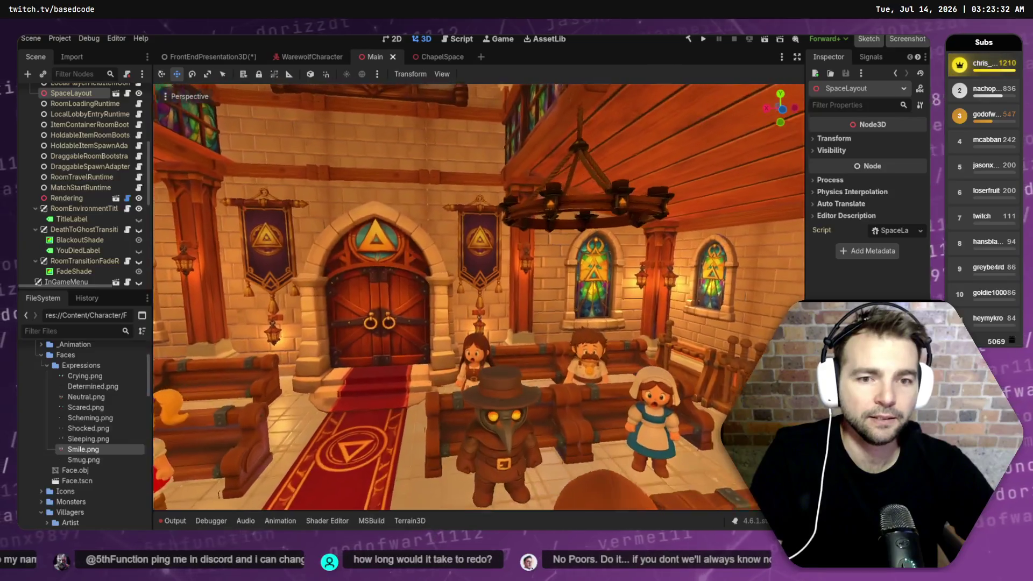
{"action": "key", "text": "w"}
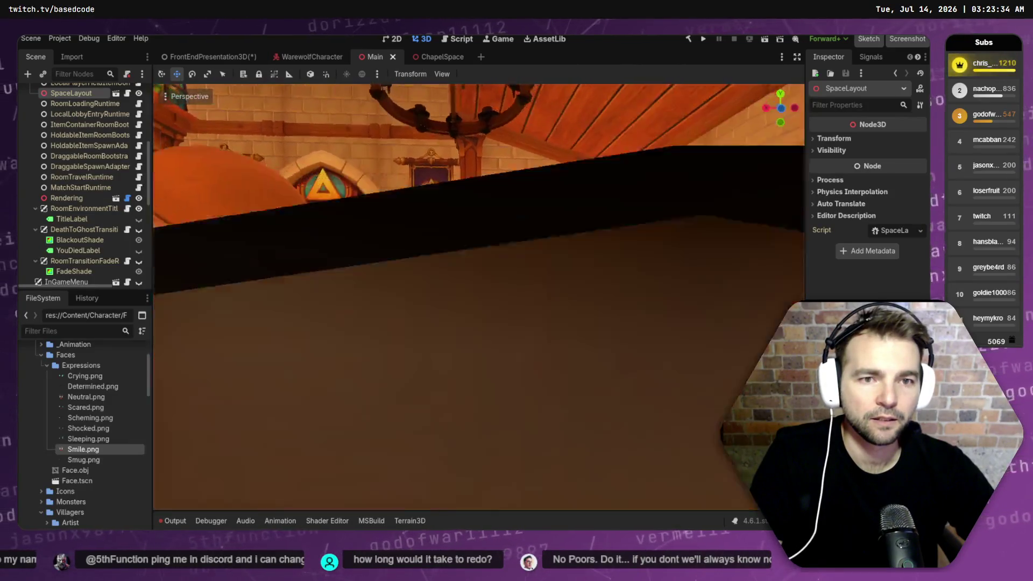
{"action": "key", "text": "s"}
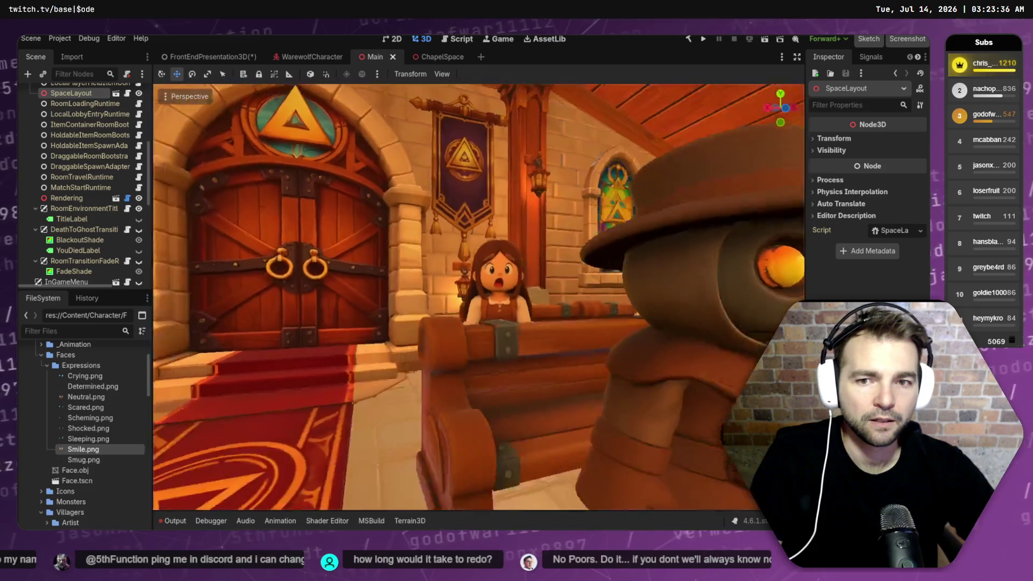
{"action": "key", "text": "s"}
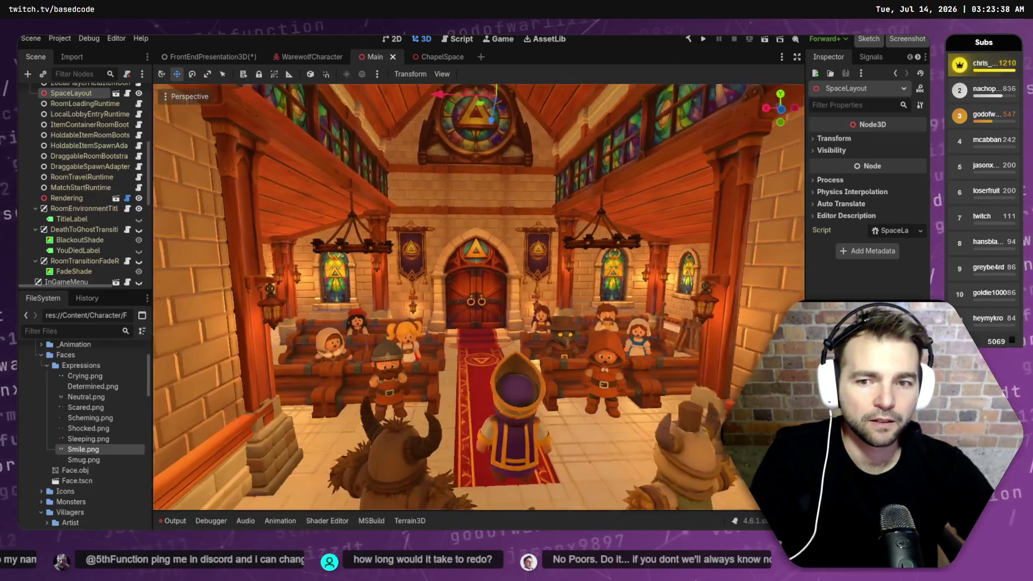
{"action": "key", "text": "w"}
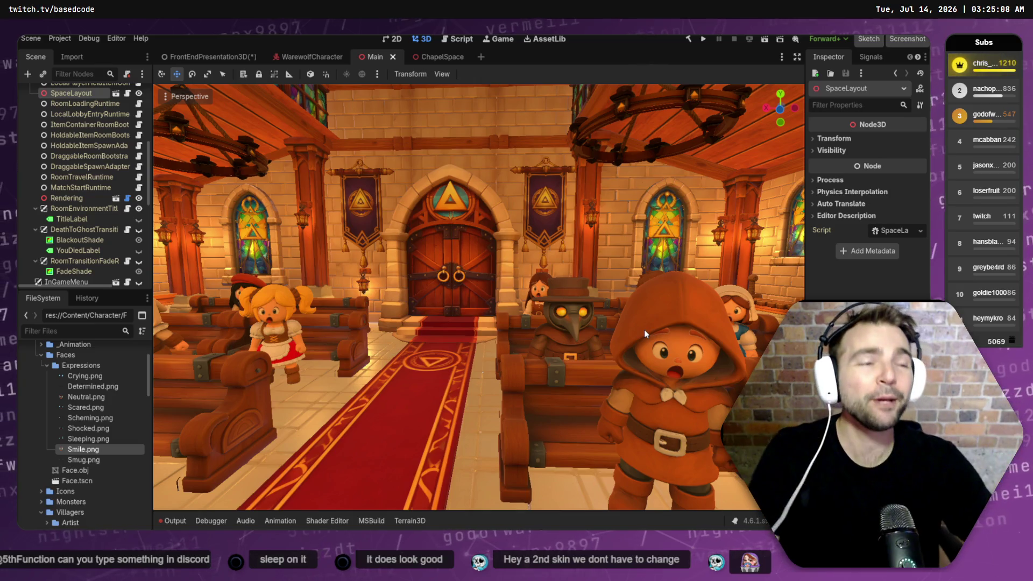
Step: Preview the Smug.png, Determined.png and Crying.png expression textures in the FileSystem dock
{"action": "mouse_move", "coordinate": [512, 318]}
{"action": "left_mouse_down"}
{"action": "mouse_move", "coordinate": [462, 312]}
{"action": "mouse_move", "coordinate": [616, 315]}
{"action": "left_mouse_up"}
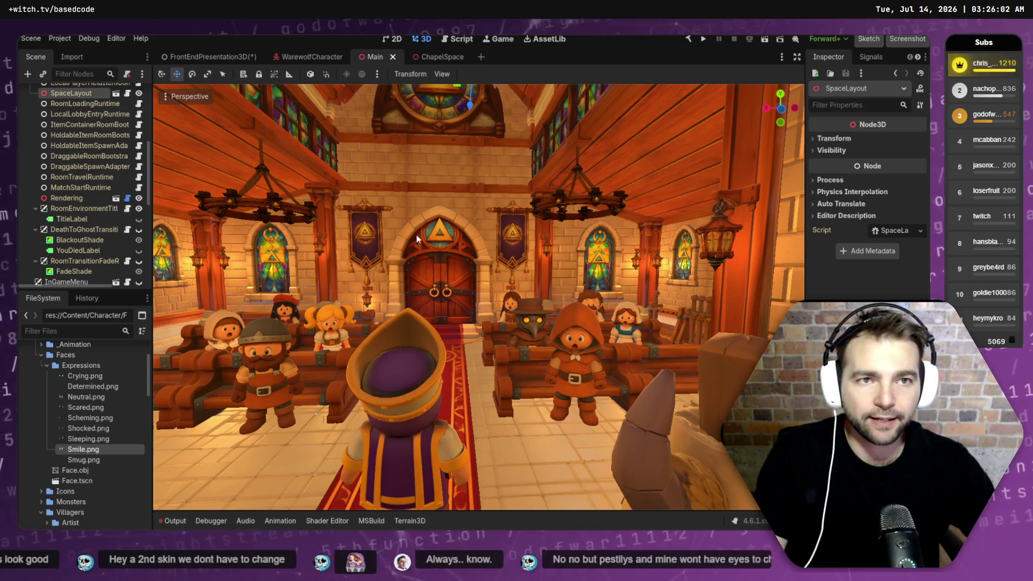
{"action": "left_click", "coordinate": [81, 461]}
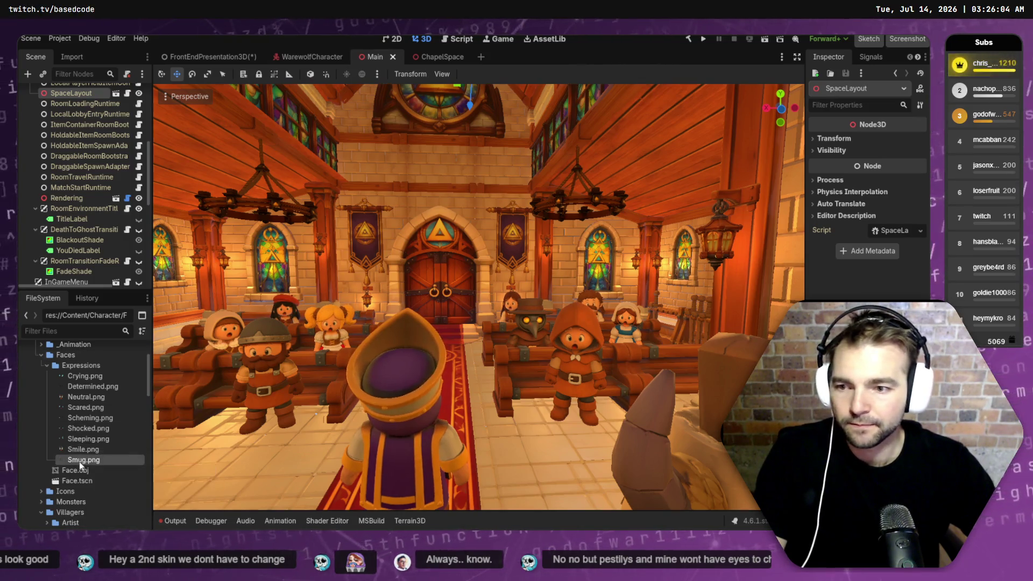
{"action": "left_click", "coordinate": [92, 384]}
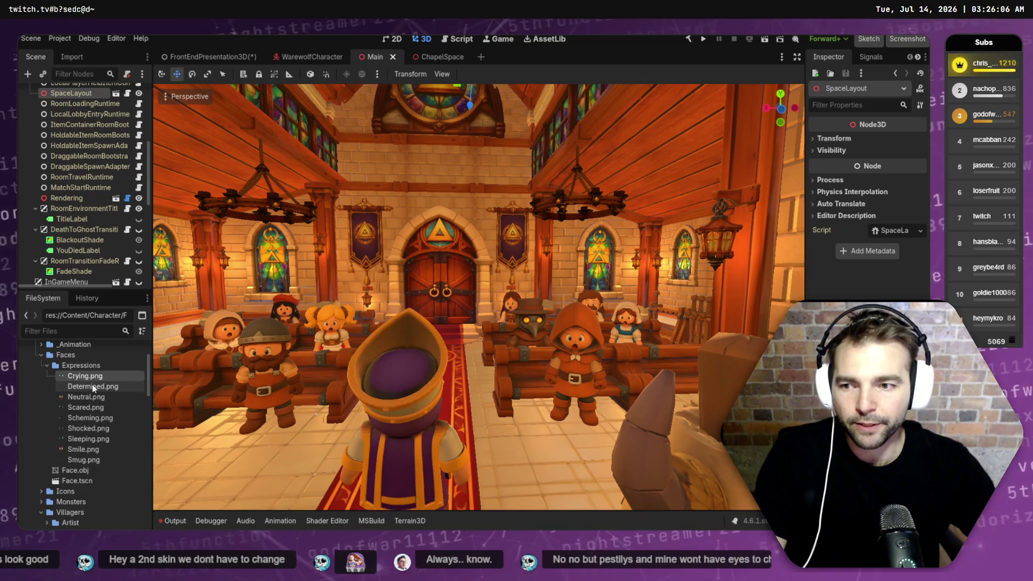
{"action": "left_click", "coordinate": [89, 375]}
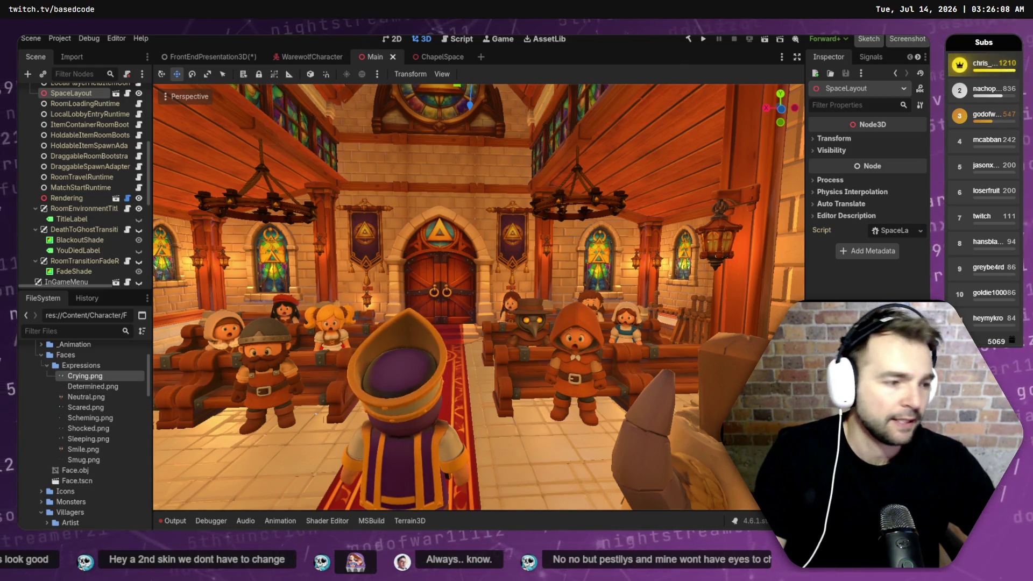
Step: Go to the ChatGPT conversation and scroll to find the generated surprised-face image
{"action": "key", "text": "alt+Tab"}
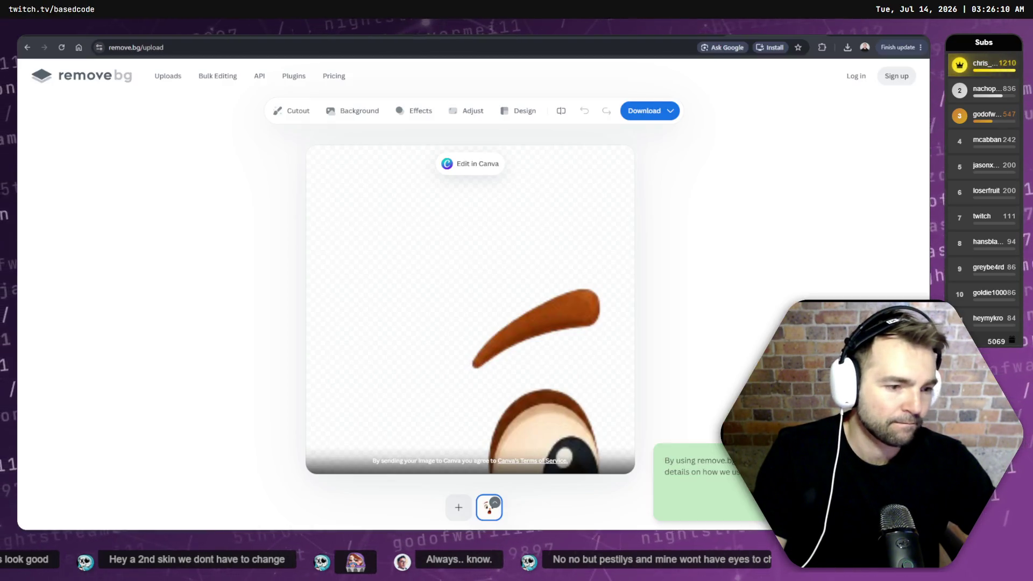
{"action": "key", "text": "ctrl+Tab"}
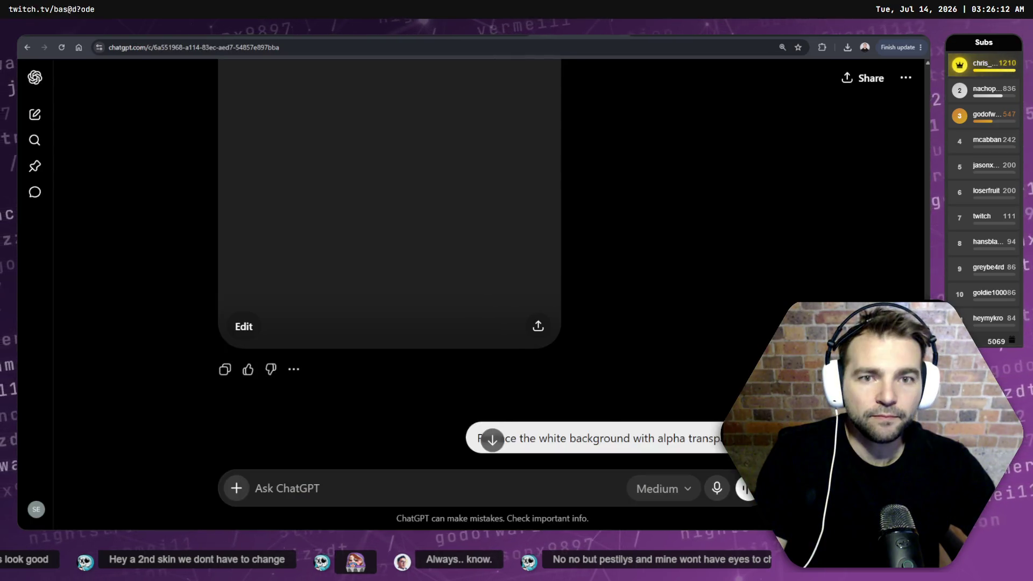
{"action": "scroll", "coordinate": [564, 192], "scroll_direction": "down", "scroll_amount": 5}
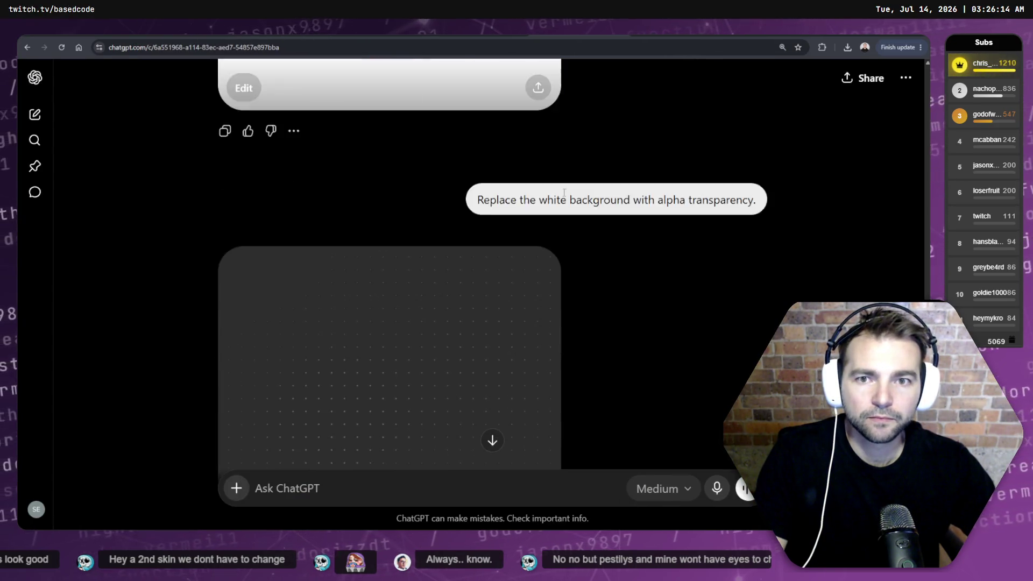
{"action": "scroll", "coordinate": [564, 192], "scroll_direction": "down", "scroll_amount": 10}
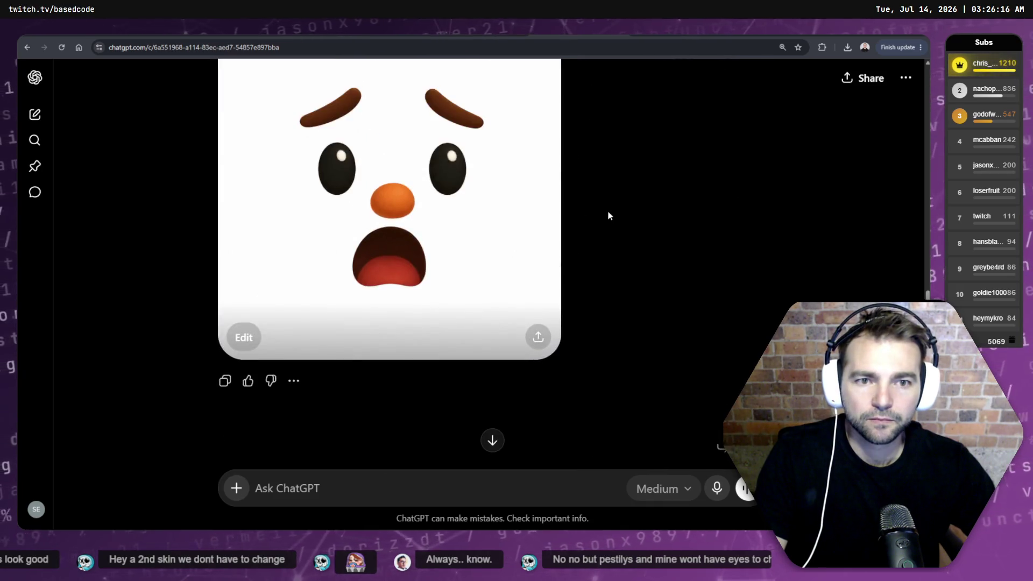
{"action": "scroll", "coordinate": [640, 221], "scroll_direction": "down", "scroll_amount": 10}
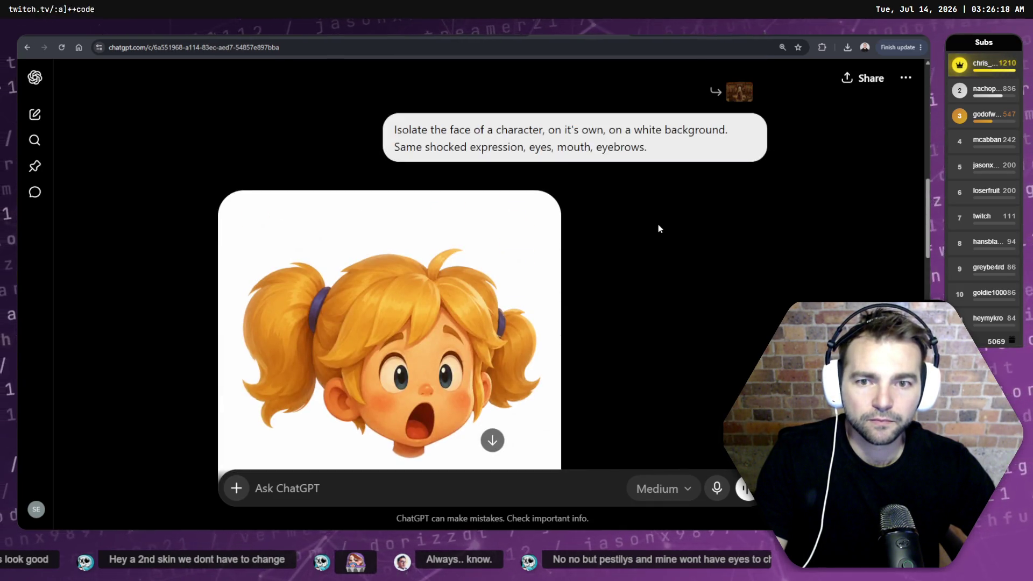
{"action": "scroll", "coordinate": [656, 224], "scroll_direction": "up", "scroll_amount": 6}
{"action": "scroll", "coordinate": [662, 223], "scroll_direction": "down", "scroll_amount": 10}
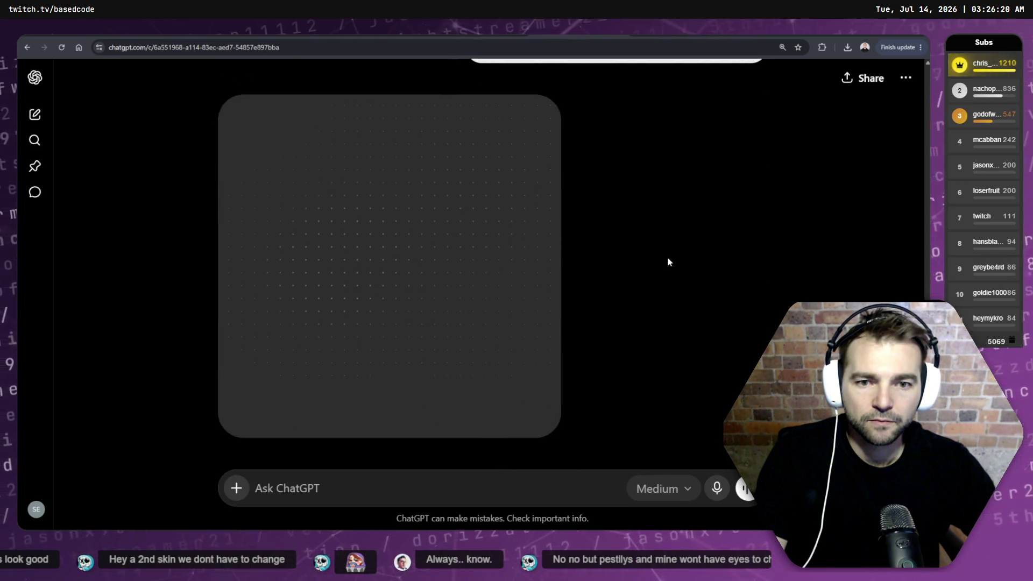
{"action": "scroll", "coordinate": [679, 267], "scroll_direction": "up", "scroll_amount": 3}
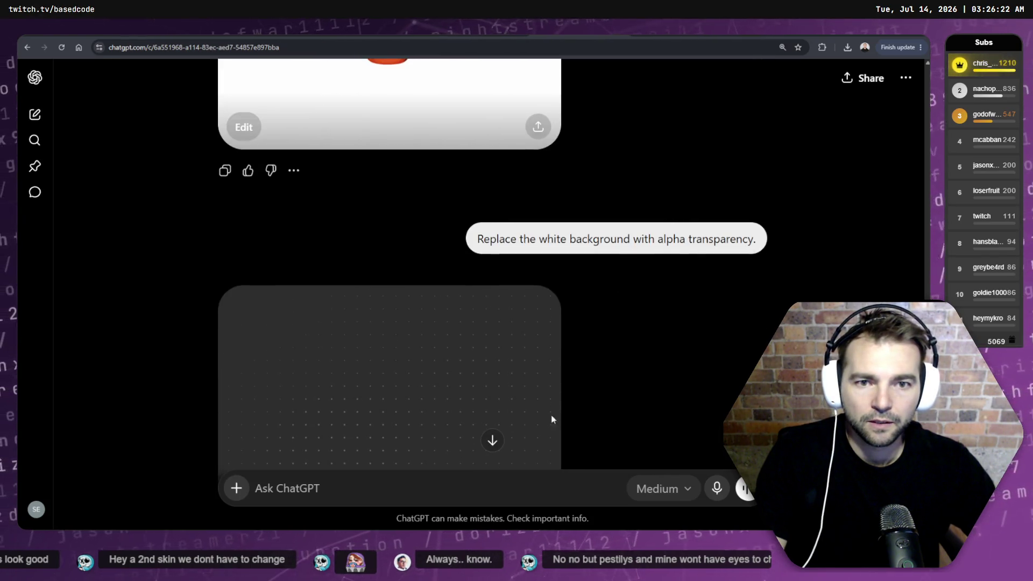
{"action": "scroll", "coordinate": [625, 350], "scroll_direction": "up", "scroll_amount": 6}
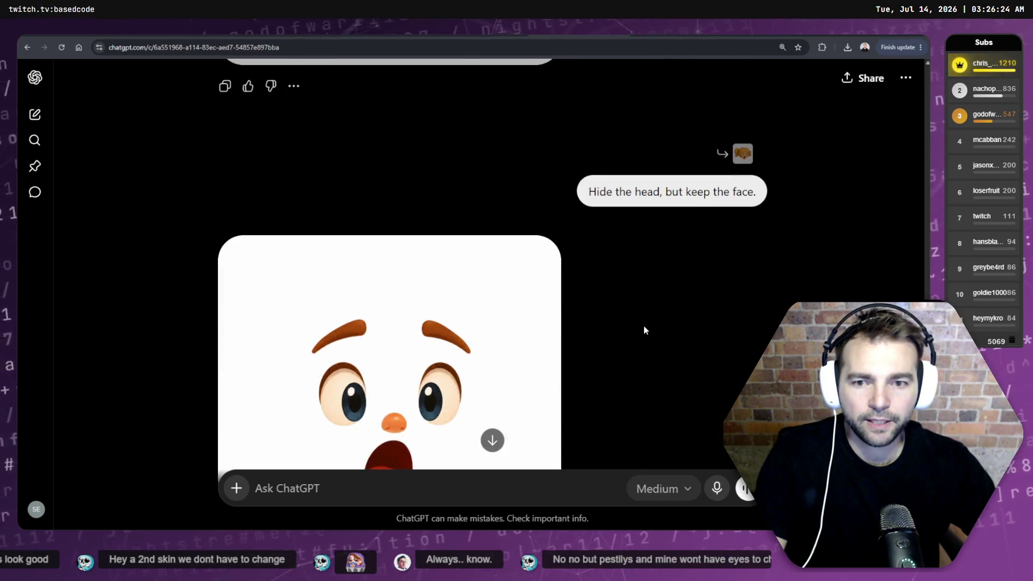
{"action": "scroll", "coordinate": [644, 329], "scroll_direction": "down", "scroll_amount": 7}
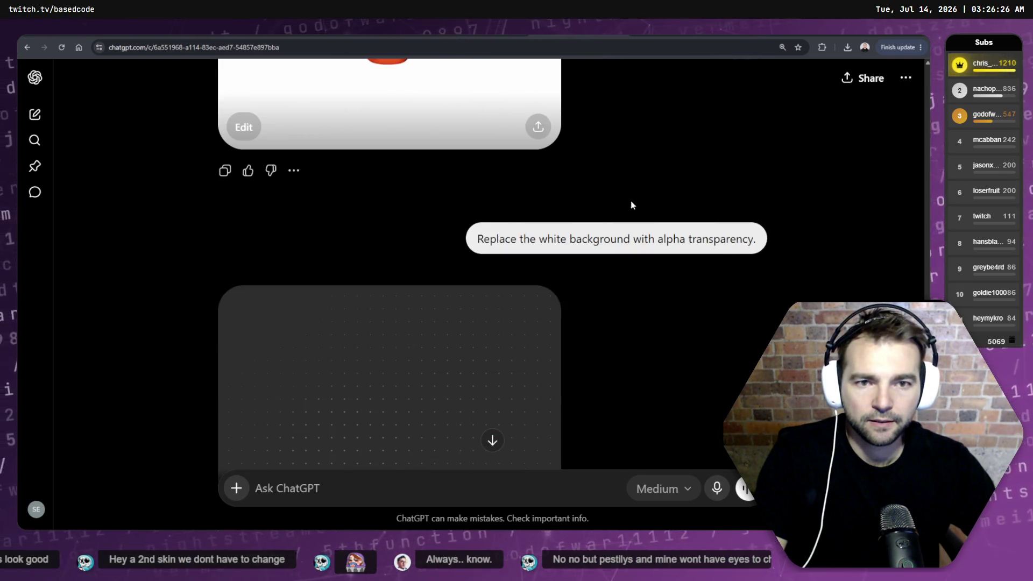
{"action": "scroll", "coordinate": [631, 204], "scroll_direction": "up", "scroll_amount": 3}
Step: Open the surprised-face image full view and copy it to the clipboard
{"action": "left_click", "coordinate": [488, 218]}
{"action": "right_click", "coordinate": [539, 239]}
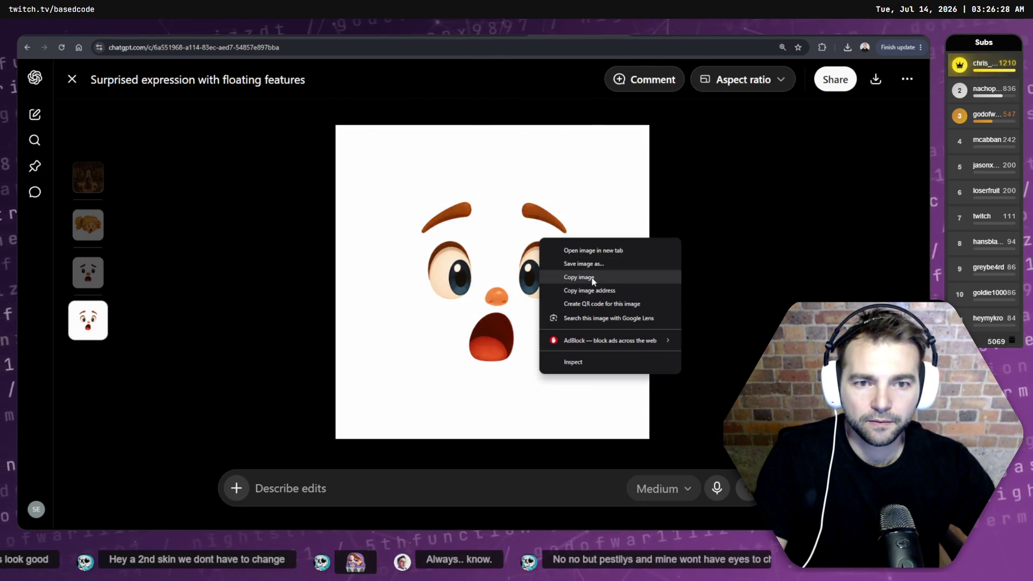
{"action": "left_click", "coordinate": [616, 283]}
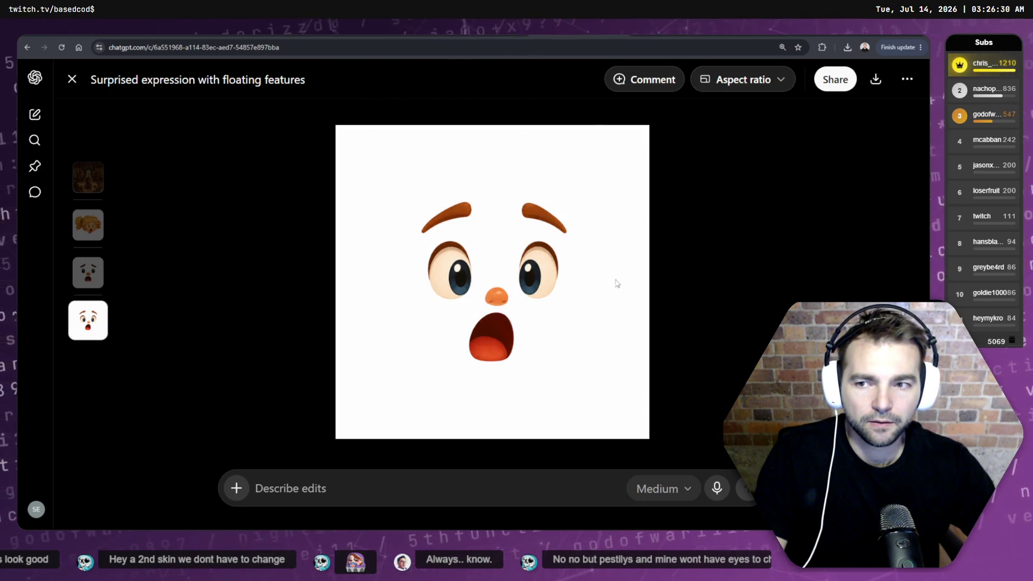
Step: Paste the copied surprised-face image onto the tldraw board near the Expressions sheet
{"action": "key", "text": "alt+Tab"}
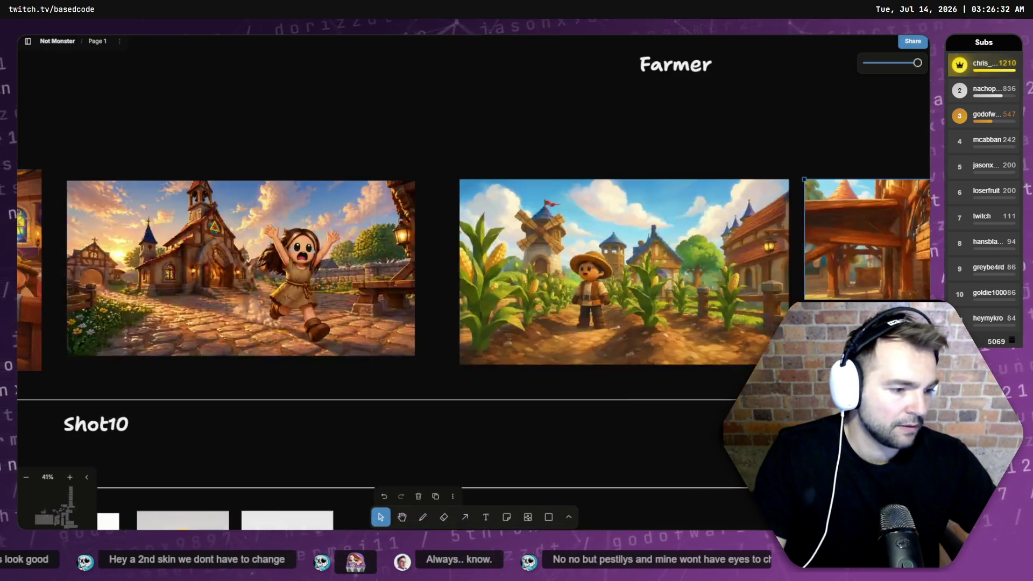
{"action": "scroll", "coordinate": [719, 377], "scroll_direction": "down", "scroll_amount": 3}
{"action": "scroll", "coordinate": [522, 387], "scroll_direction": "down", "scroll_amount": 5}
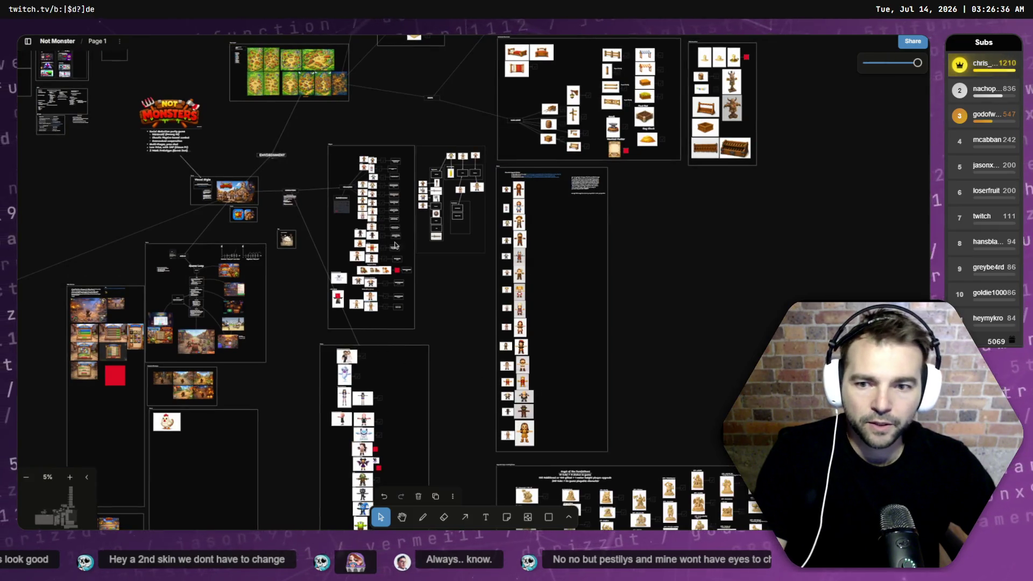
{"action": "scroll", "coordinate": [347, 290], "scroll_direction": "up", "scroll_amount": 5}
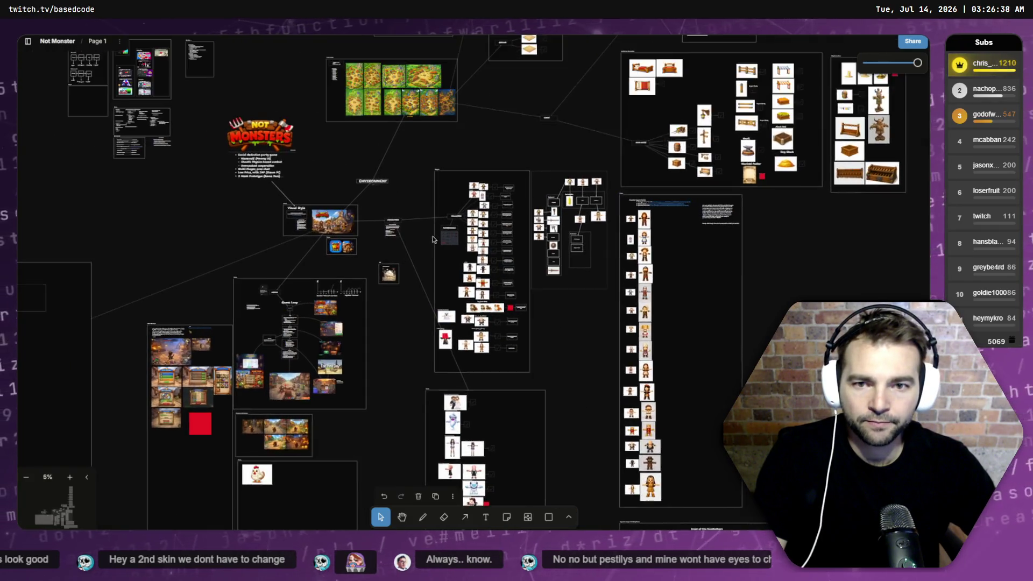
{"action": "scroll", "coordinate": [468, 246], "scroll_direction": "up", "scroll_amount": 5}
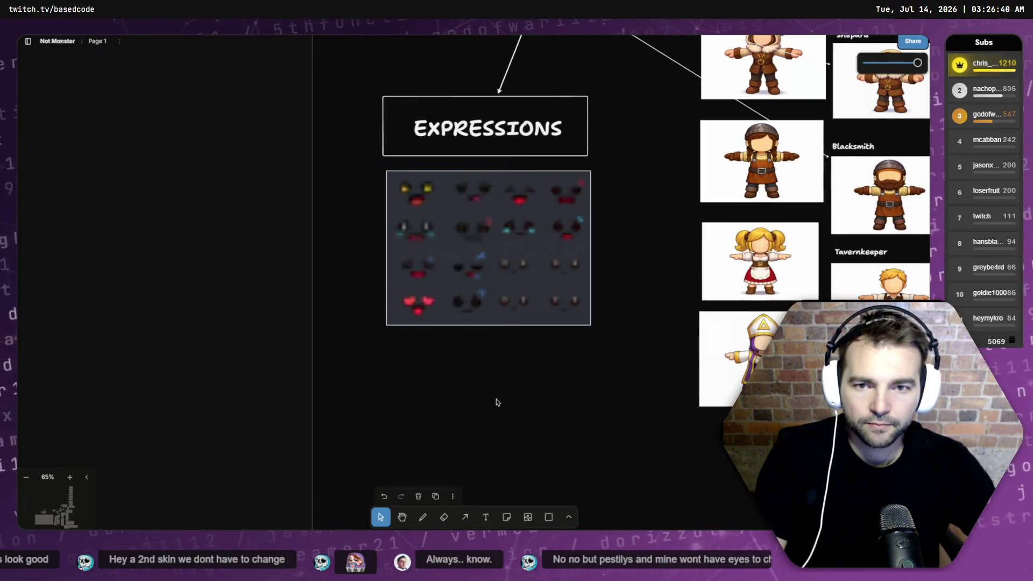
{"action": "key", "text": "ctrl+v"}
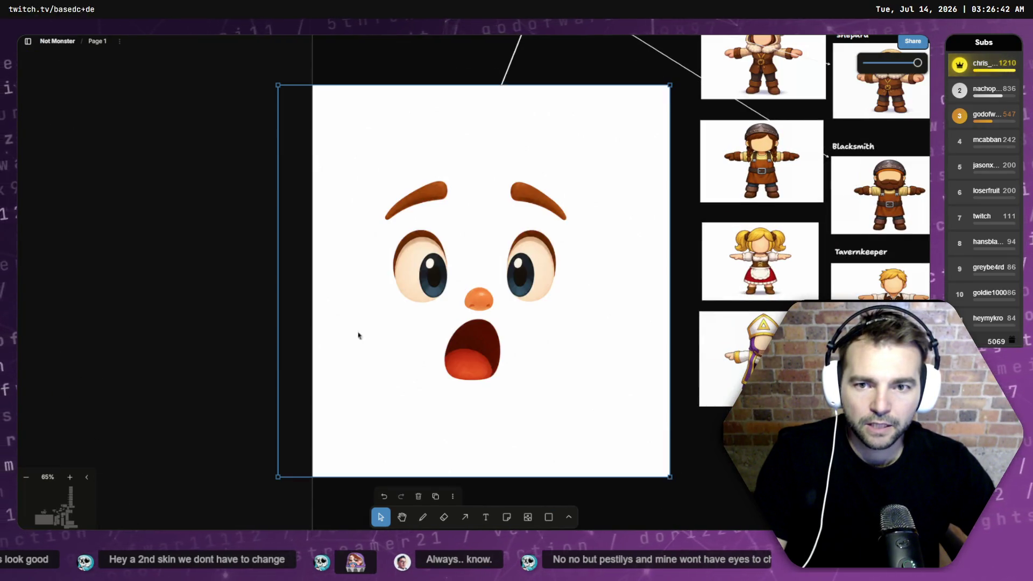
Step: Shrink the face image to the sheet's width and line it up beneath the Expressions sheet
{"action": "mouse_move", "coordinate": [277, 83]}
{"action": "left_mouse_down"}
{"action": "mouse_move", "coordinate": [502, 311]}
{"action": "mouse_move", "coordinate": [415, 219]}
{"action": "left_mouse_up"}
{"action": "mouse_move", "coordinate": [596, 292]}
{"action": "left_mouse_down"}
{"action": "mouse_move", "coordinate": [533, 393]}
{"action": "mouse_move", "coordinate": [545, 401]}
{"action": "left_mouse_up"}
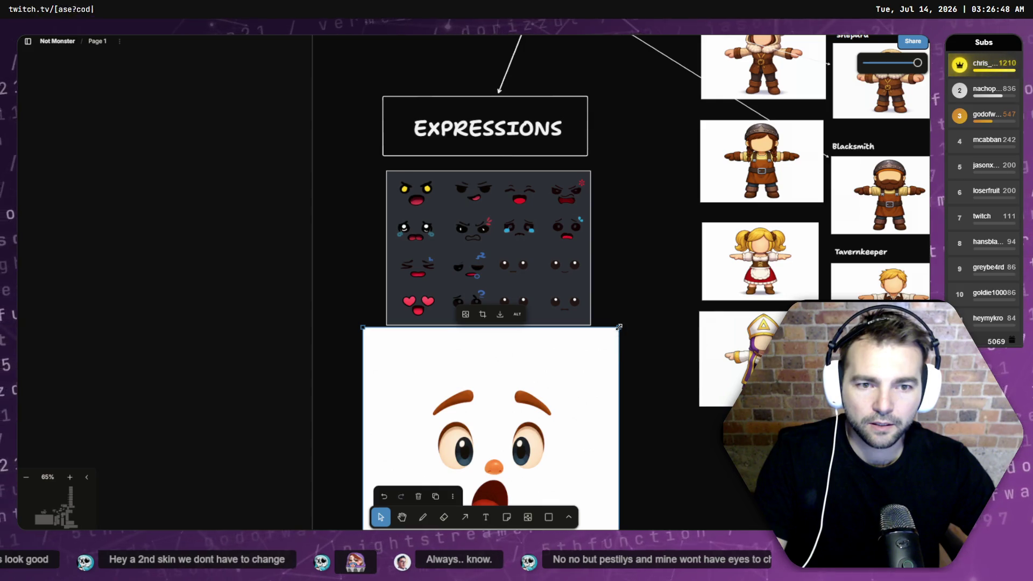
{"action": "left_click_drag", "start_coordinate": [619, 326], "coordinate": [571, 374]}
{"action": "left_click_drag", "start_coordinate": [508, 405], "coordinate": [532, 365]}
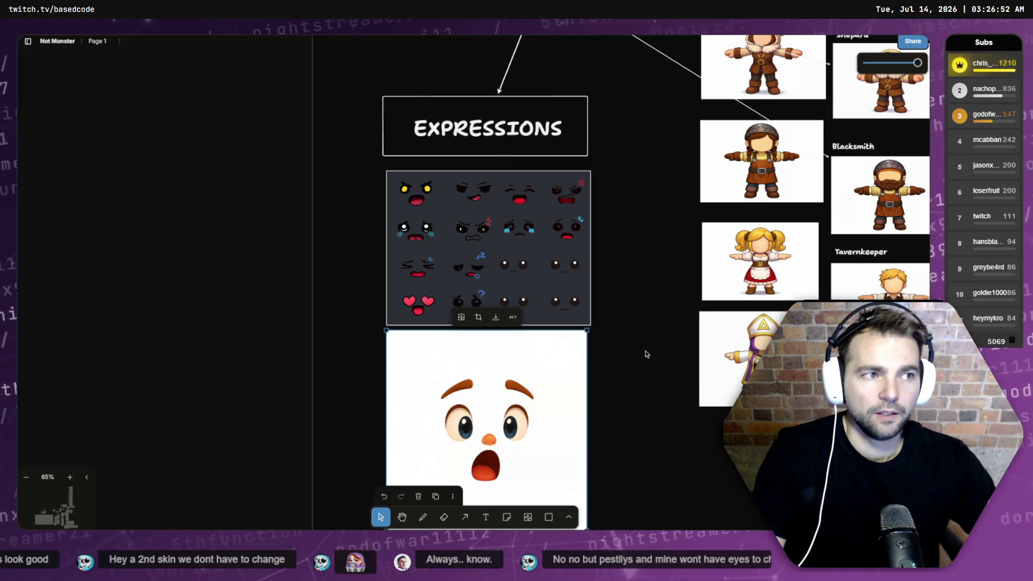
{"action": "scroll", "coordinate": [604, 336], "scroll_direction": "down", "scroll_amount": 2}
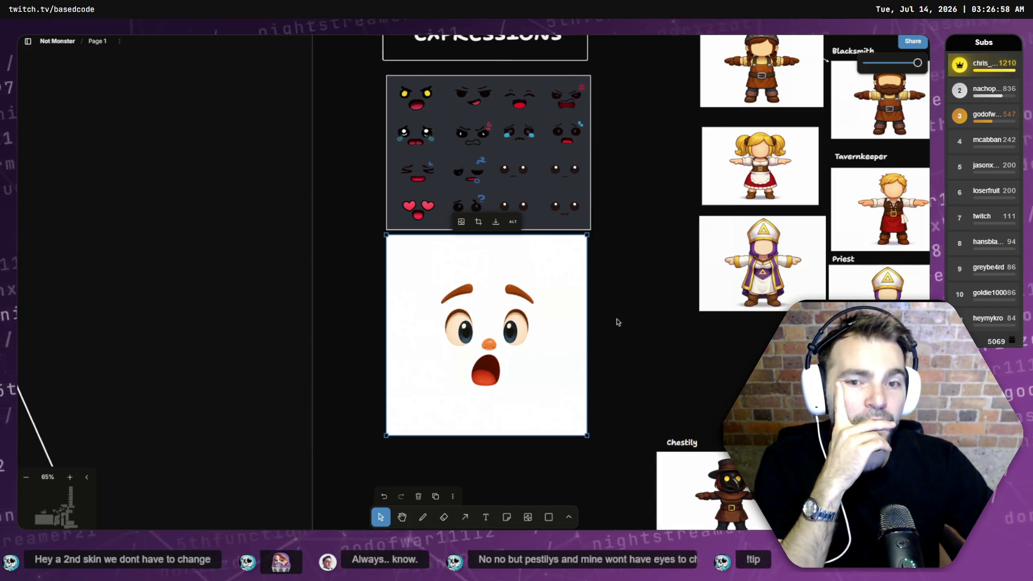
{"action": "key", "text": "Escape"}
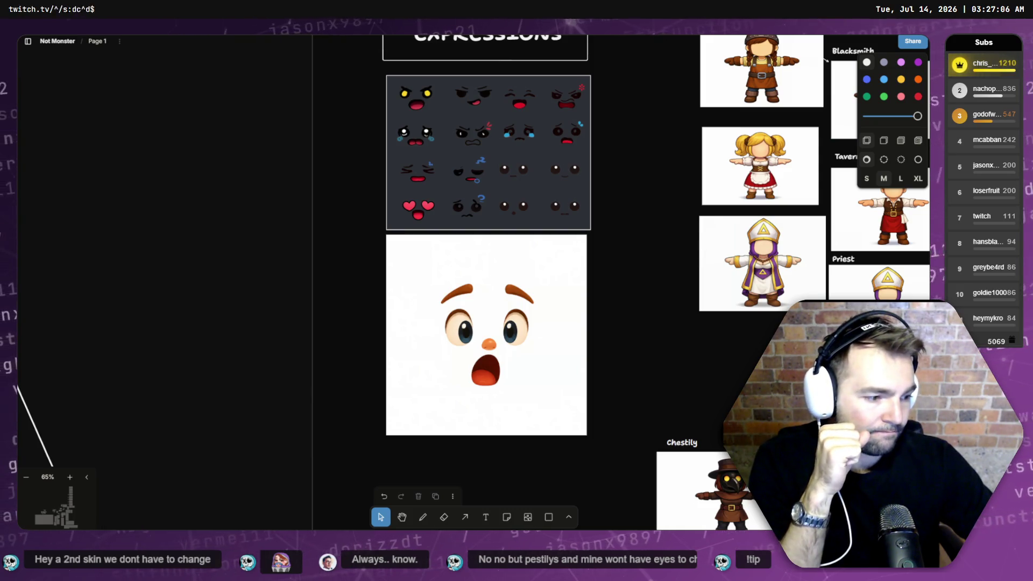
{"action": "key", "text": "alt+Tab"}
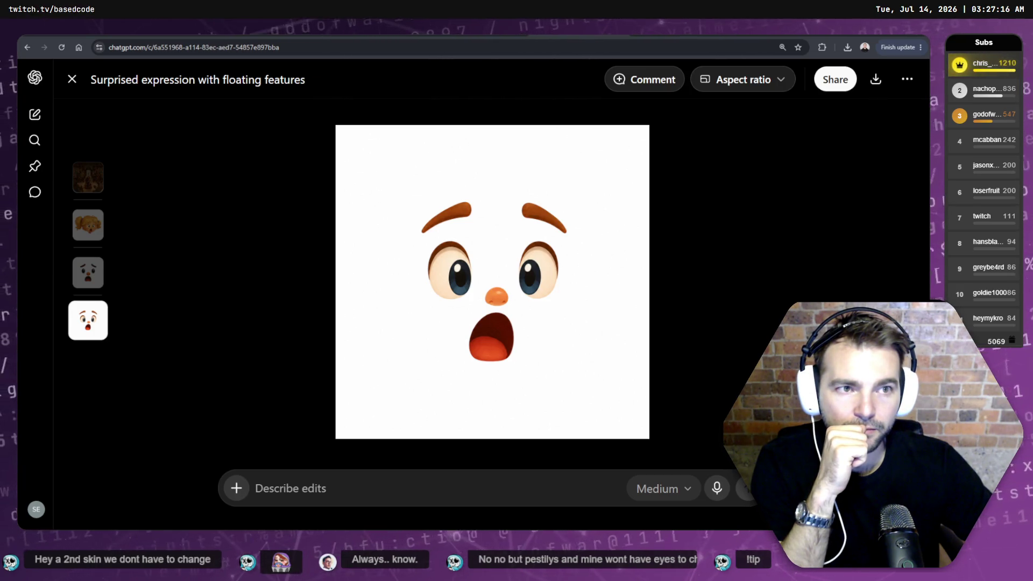
Step: Download the surprised-face image as a PNG and show it in the Downloads folder
{"action": "left_click", "coordinate": [876, 79]}
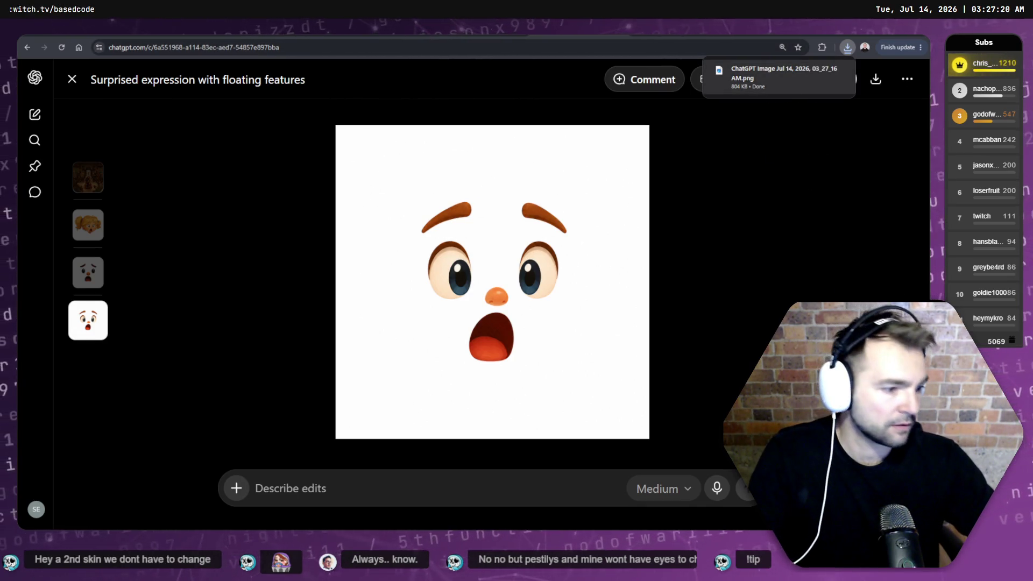
{"action": "mouse_move", "coordinate": [774, 76]}
{"action": "left_mouse_down"}
{"action": "mouse_move", "coordinate": [752, 265]}
{"action": "mouse_move", "coordinate": [747, 189]}
{"action": "left_mouse_up"}
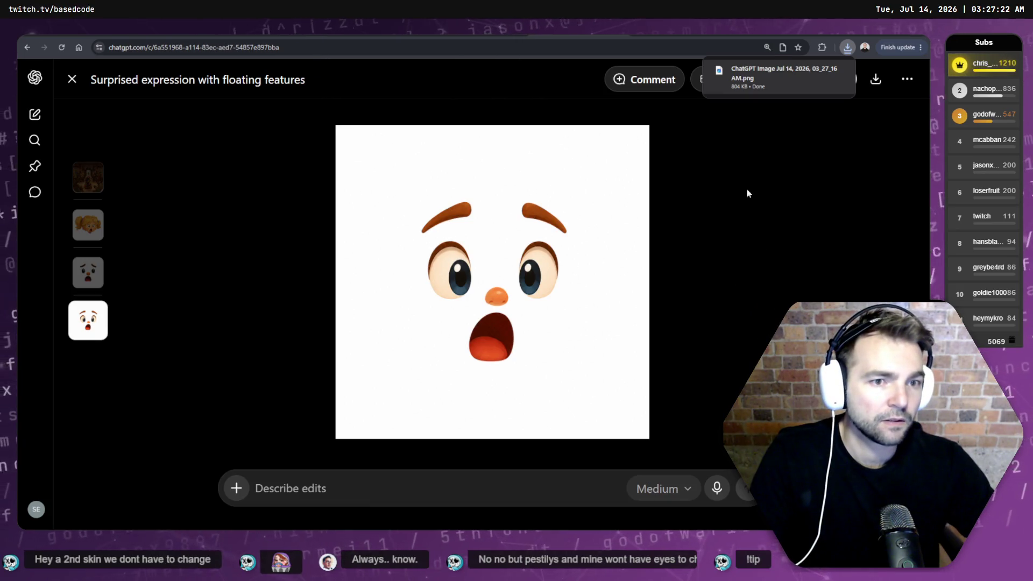
{"action": "right_click", "coordinate": [742, 79]}
{"action": "left_click", "coordinate": [789, 129]}
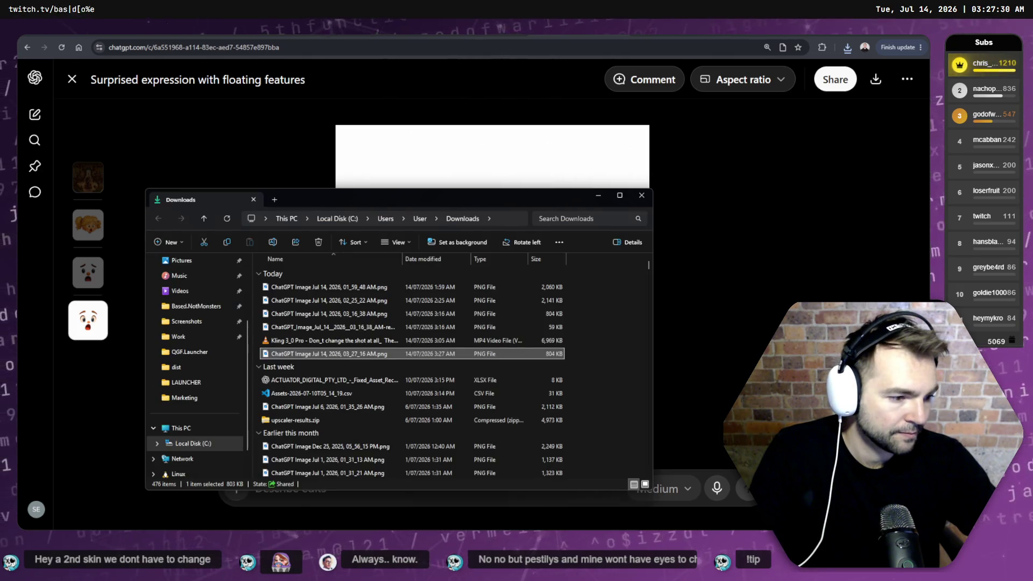
{"action": "key", "text": "alt+Tab"}
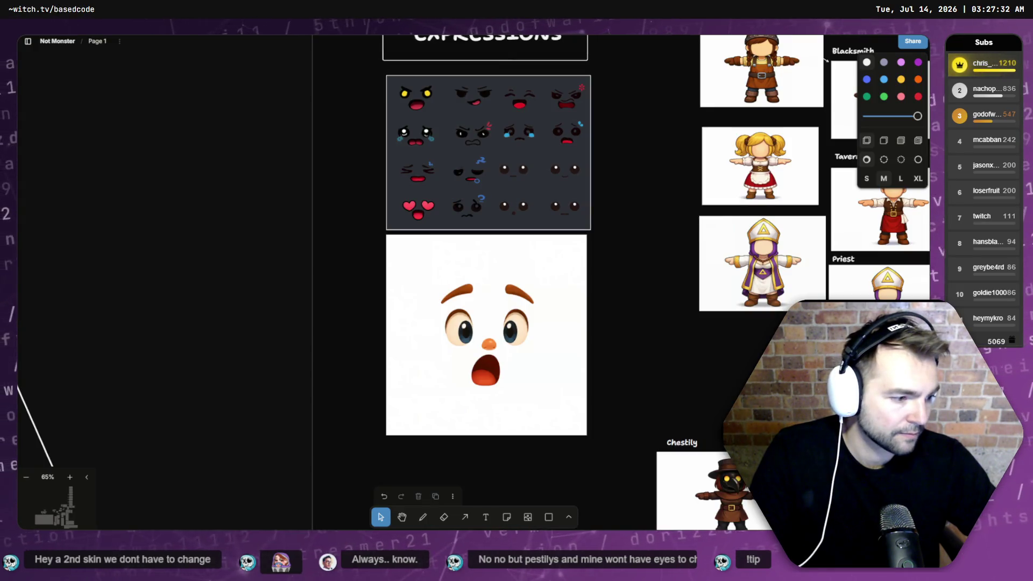
Step: Delete the clipboard-pasted face image from the tldraw board
{"action": "key", "text": "alt+Tab"}
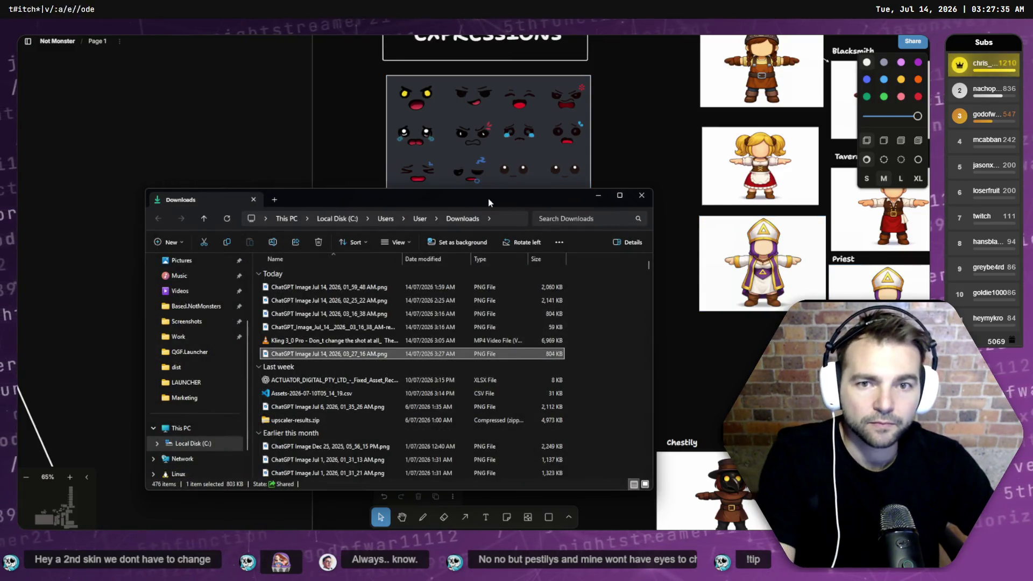
{"action": "mouse_move", "coordinate": [488, 202]}
{"action": "left_mouse_down"}
{"action": "mouse_move", "coordinate": [854, 221]}
{"action": "mouse_move", "coordinate": [812, 193]}
{"action": "left_mouse_up"}
{"action": "left_click", "coordinate": [418, 350]}
{"action": "key", "text": "Delete"}
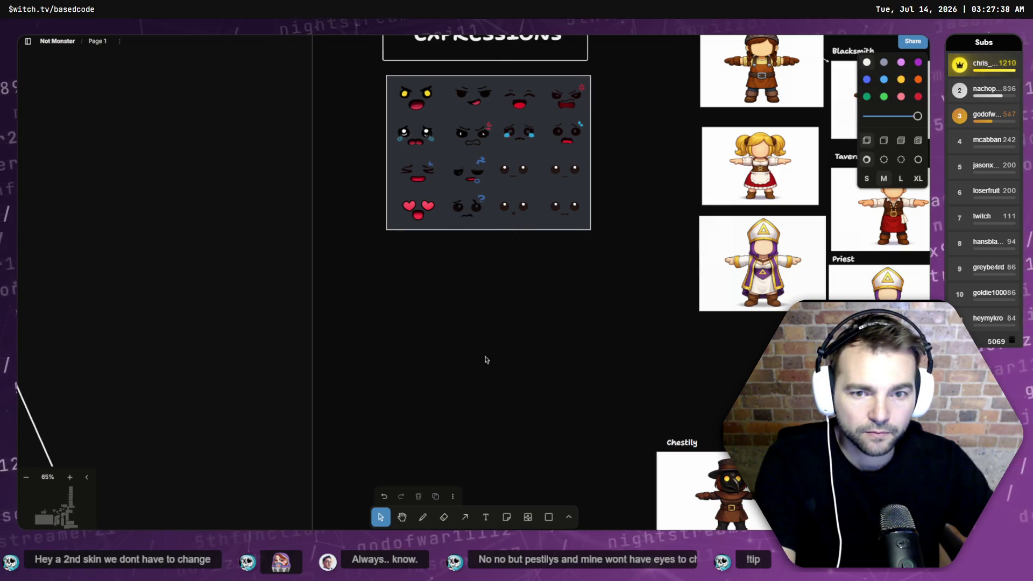
Step: Drop the downloaded surprised-face PNG from the Downloads window onto the canvas
{"action": "key", "text": "alt+Tab"}
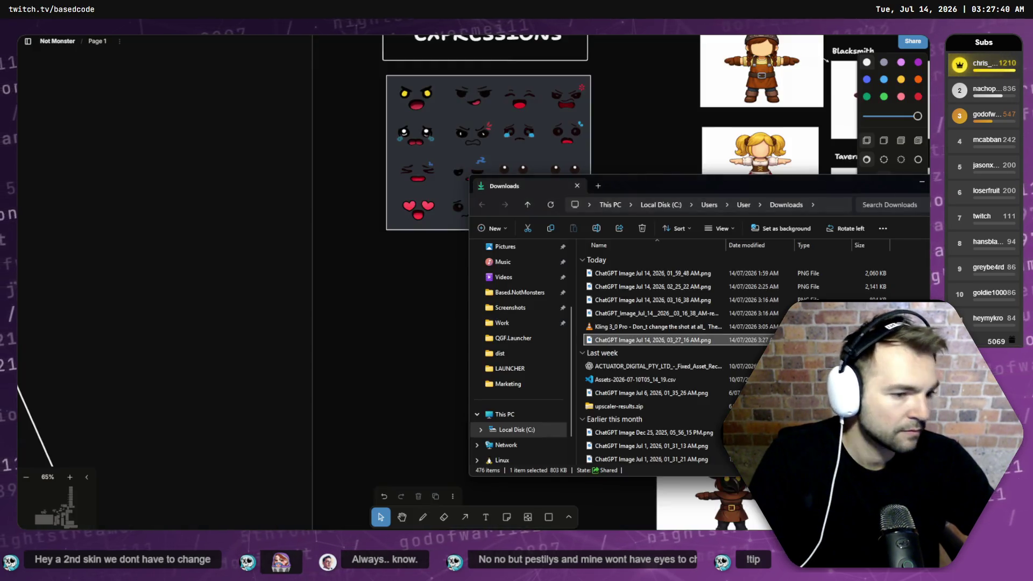
{"action": "left_click_drag", "start_coordinate": [604, 344], "coordinate": [384, 336]}
{"action": "left_click_drag", "start_coordinate": [208, 129], "coordinate": [244, 101]}
Step: Undo the rotation, scale the face PNG to the sheet's width and snap it under the Expressions sheet
{"action": "key", "text": "ctrl+z"}
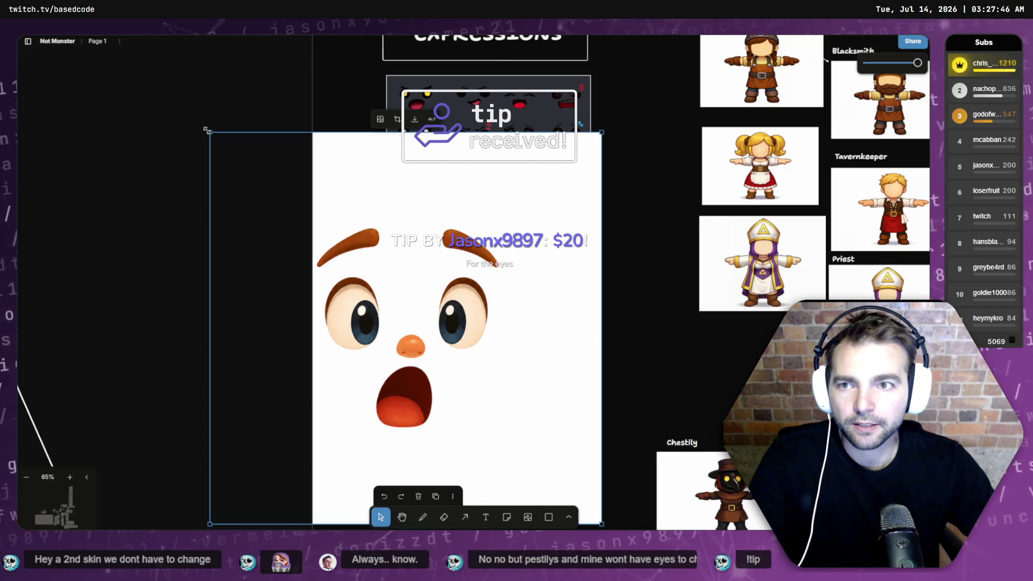
{"action": "left_click_drag", "start_coordinate": [207, 131], "coordinate": [314, 198]}
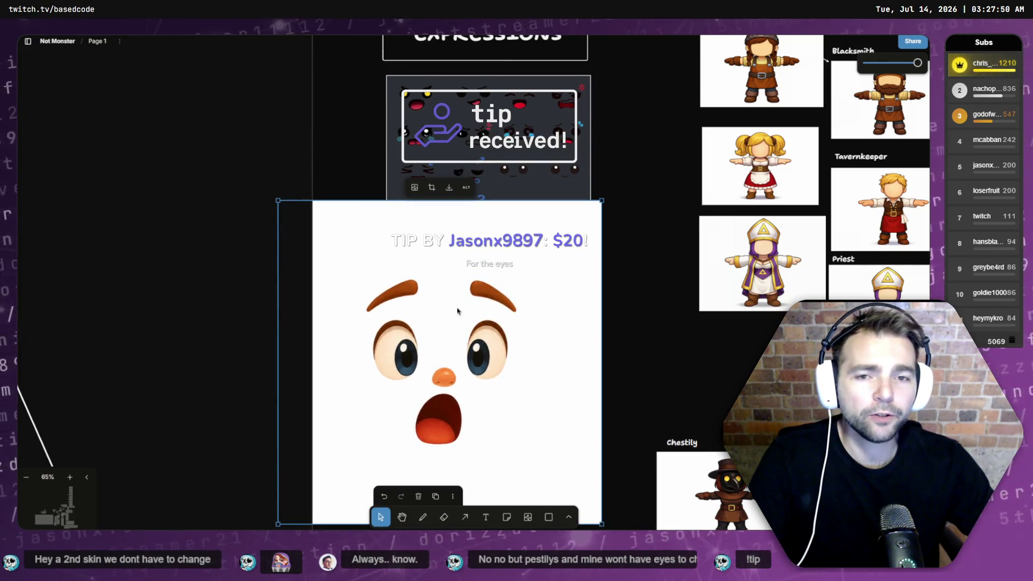
{"action": "left_click_drag", "start_coordinate": [457, 311], "coordinate": [500, 339]}
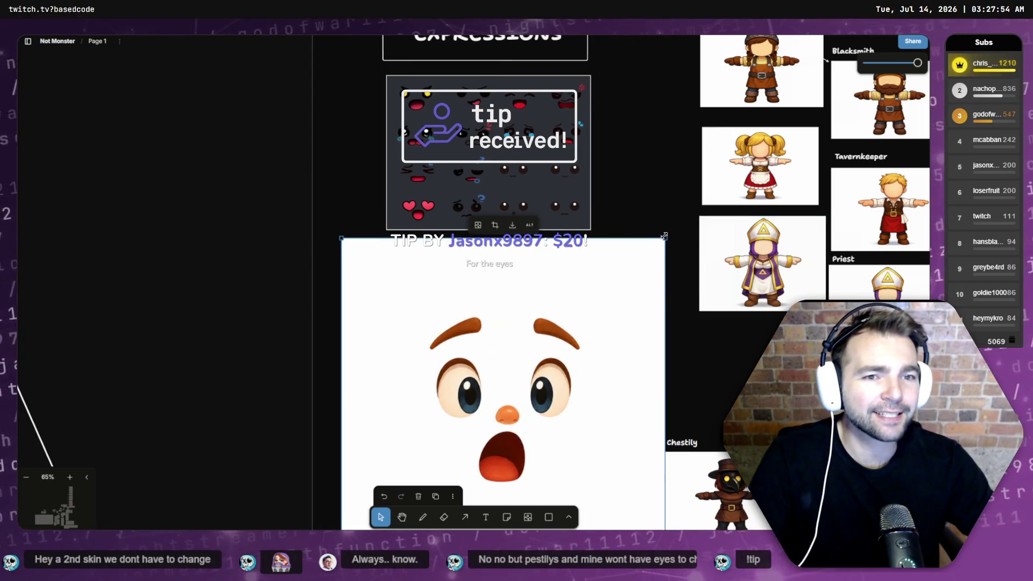
{"action": "left_click_drag", "start_coordinate": [664, 236], "coordinate": [583, 313]}
{"action": "left_click_drag", "start_coordinate": [508, 368], "coordinate": [556, 292]}
{"action": "mouse_move", "coordinate": [633, 239]}
{"action": "left_mouse_down"}
{"action": "mouse_move", "coordinate": [532, 260]}
{"action": "mouse_move", "coordinate": [490, 280]}
{"action": "left_mouse_up"}
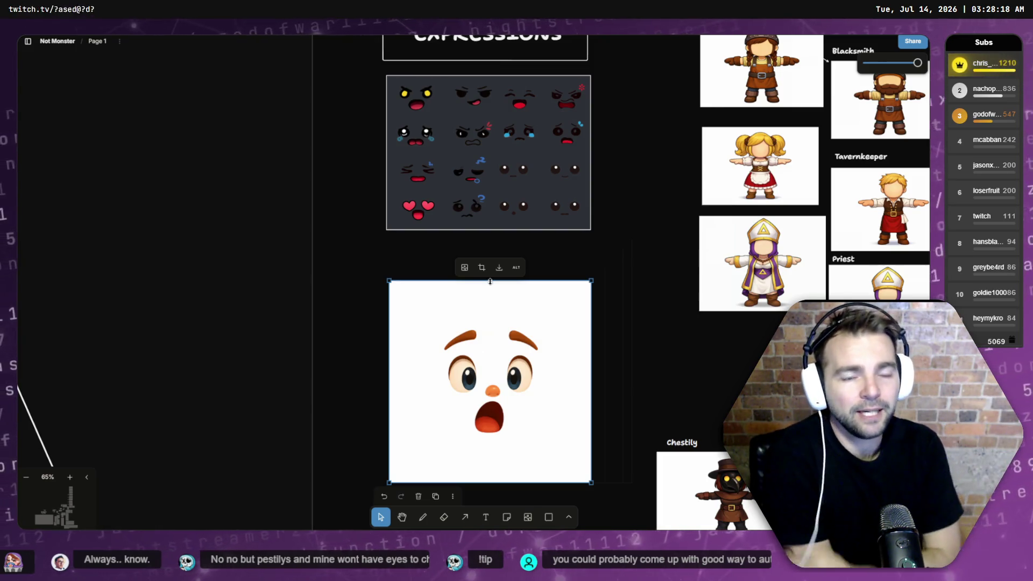
{"action": "left_click_drag", "start_coordinate": [499, 309], "coordinate": [497, 271]}
{"action": "scroll", "coordinate": [574, 330], "scroll_direction": "down", "scroll_amount": 5}
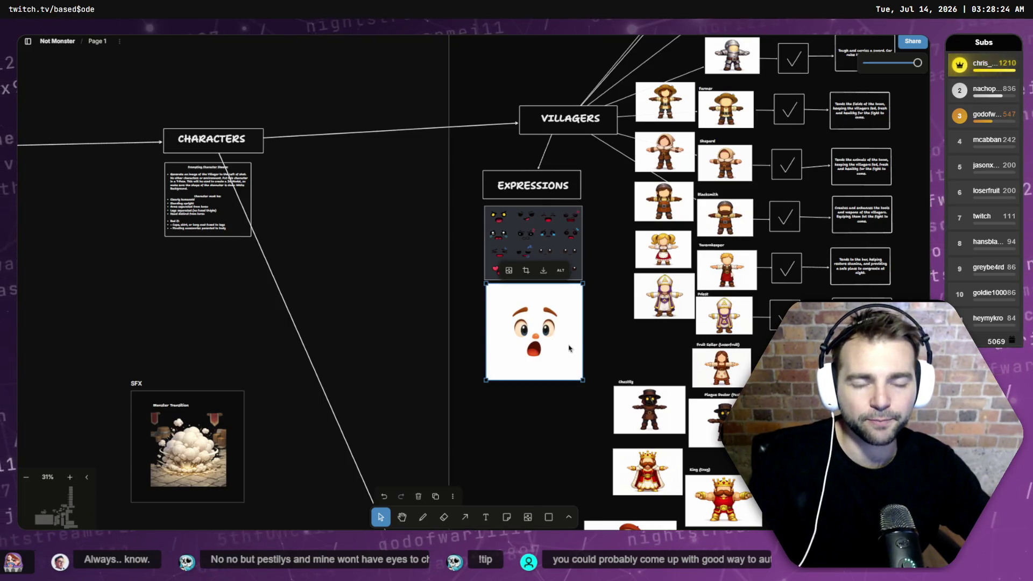
{"action": "scroll", "coordinate": [550, 337], "scroll_direction": "up", "scroll_amount": 10}
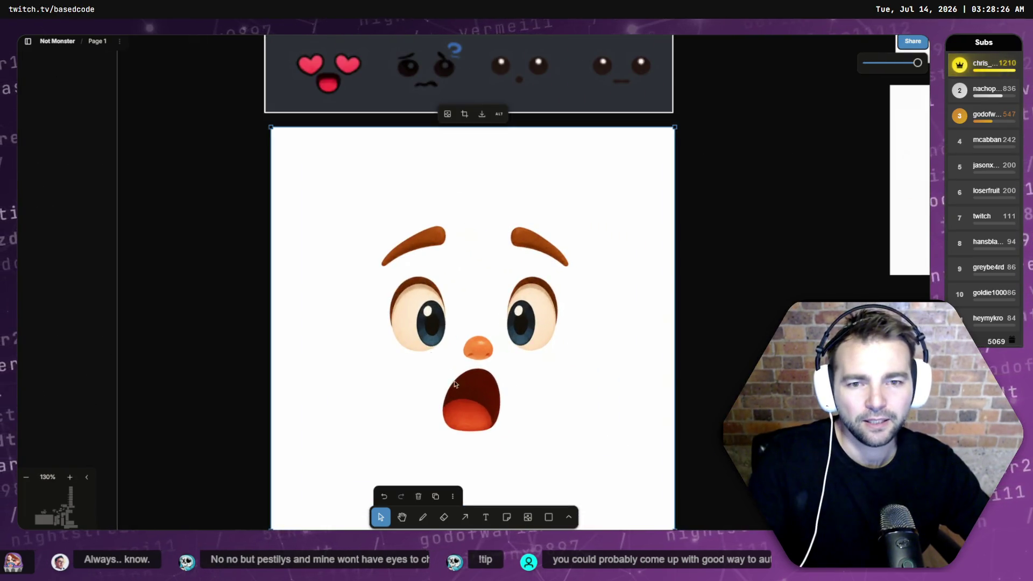
{"action": "scroll", "coordinate": [435, 339], "scroll_direction": "down", "scroll_amount": 5}
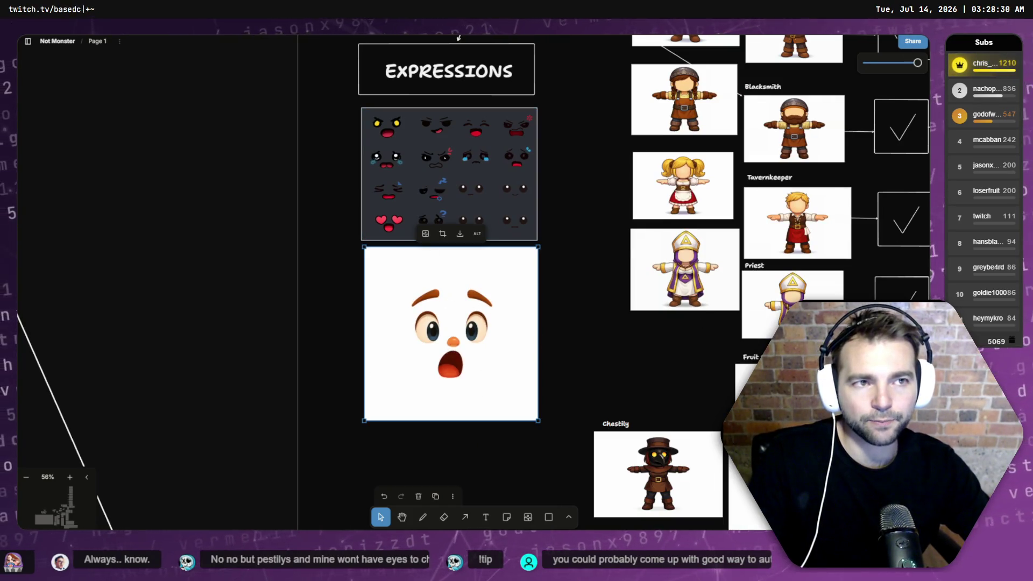
{"action": "key", "text": "alt+Tab"}
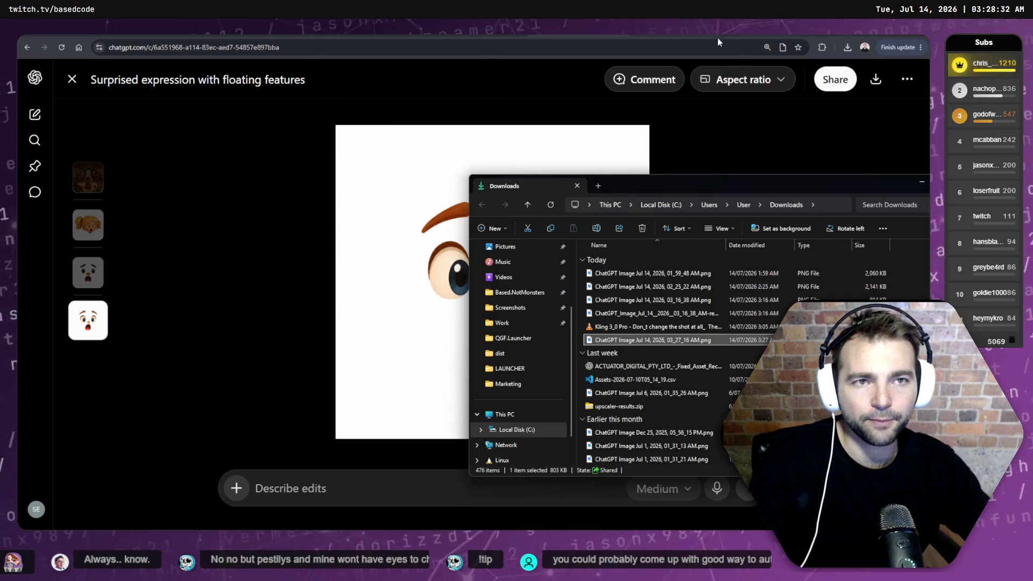
{"action": "key", "text": "alt+Tab"}
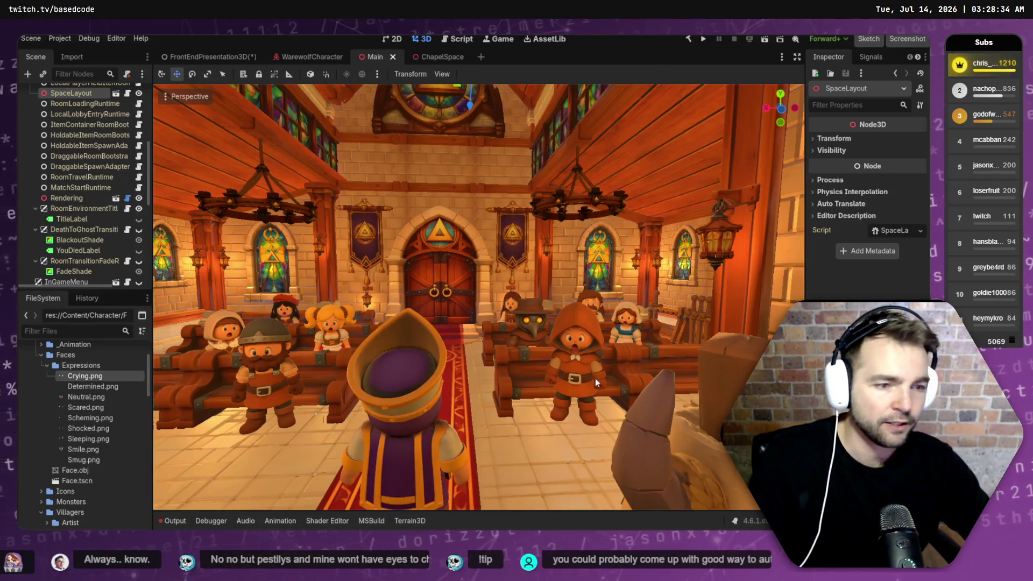
{"action": "key", "text": "w"}
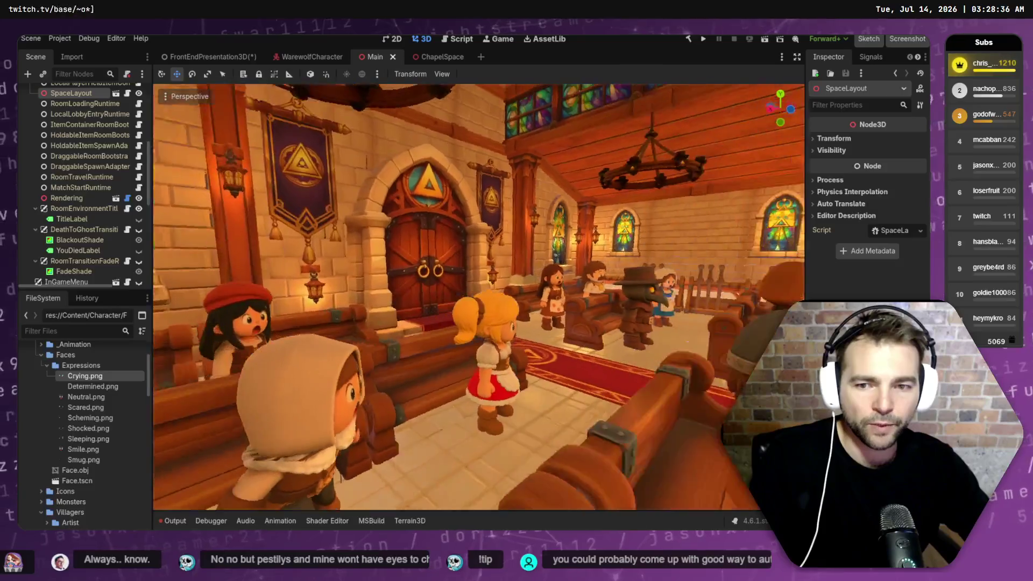
{"action": "key", "text": "w"}
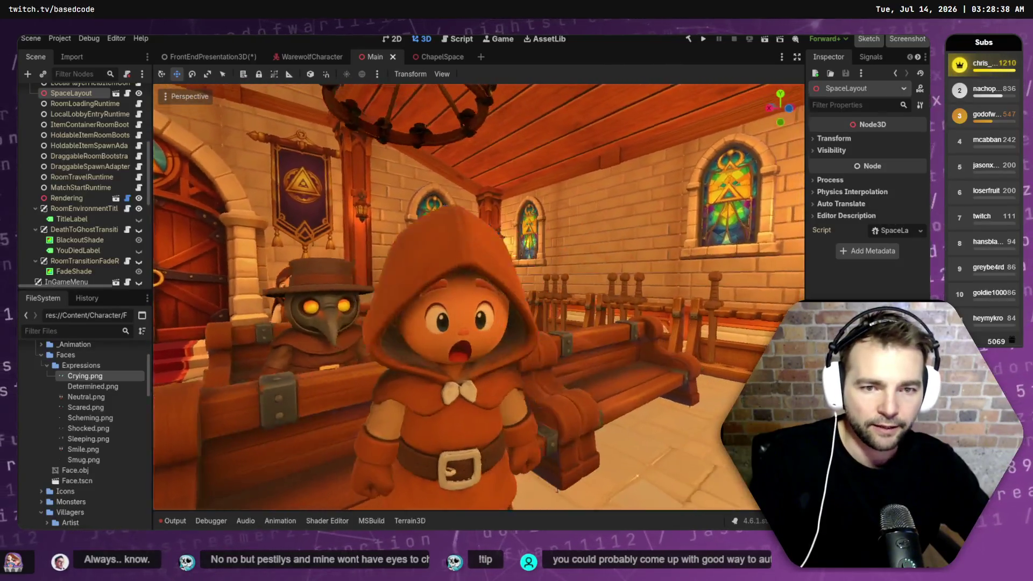
{"action": "key", "text": "w"}
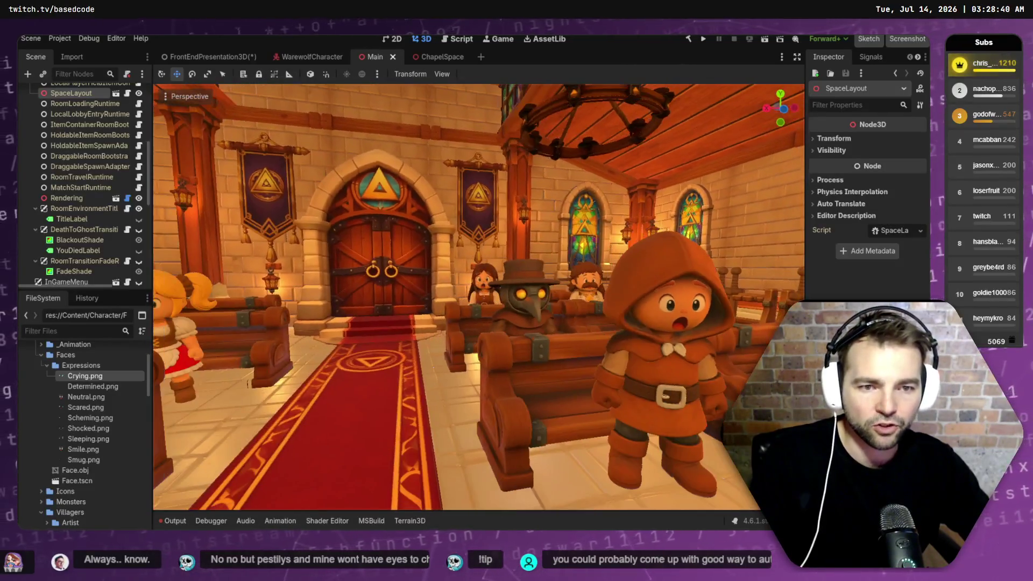
{"action": "key", "text": "w"}
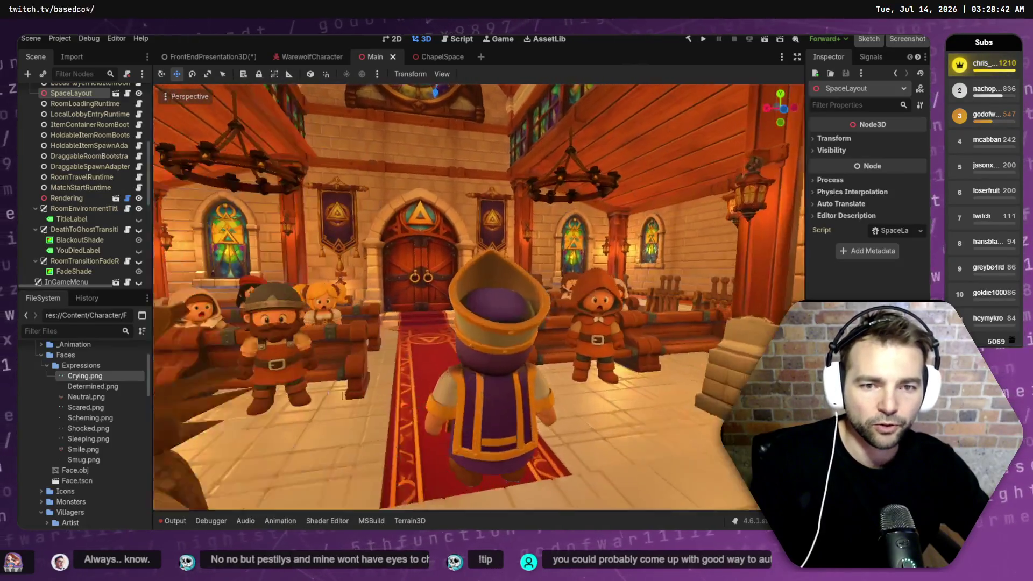
{"action": "key", "text": "w"}
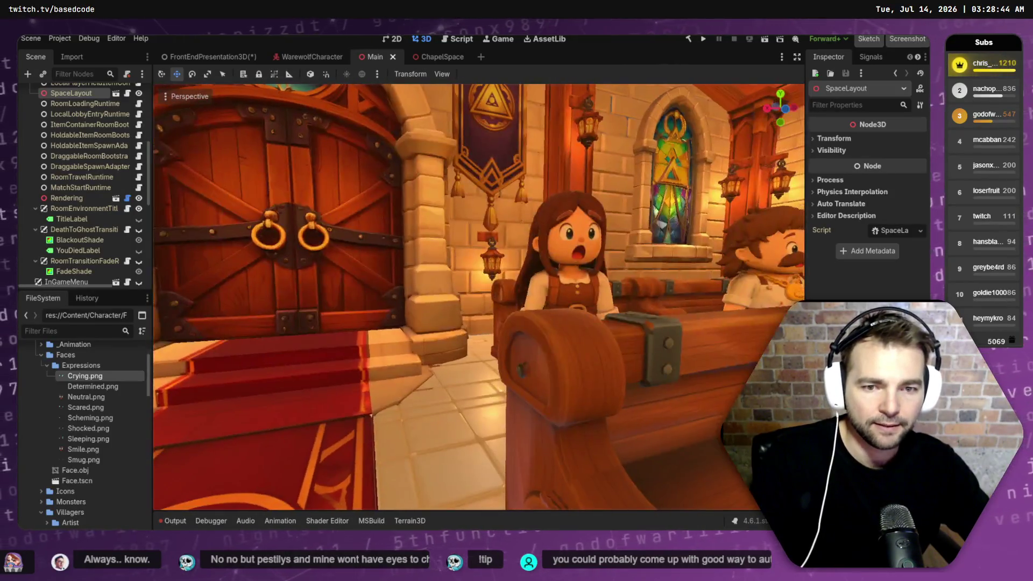
{"action": "key", "text": "s"}
{"action": "key", "text": "s"}
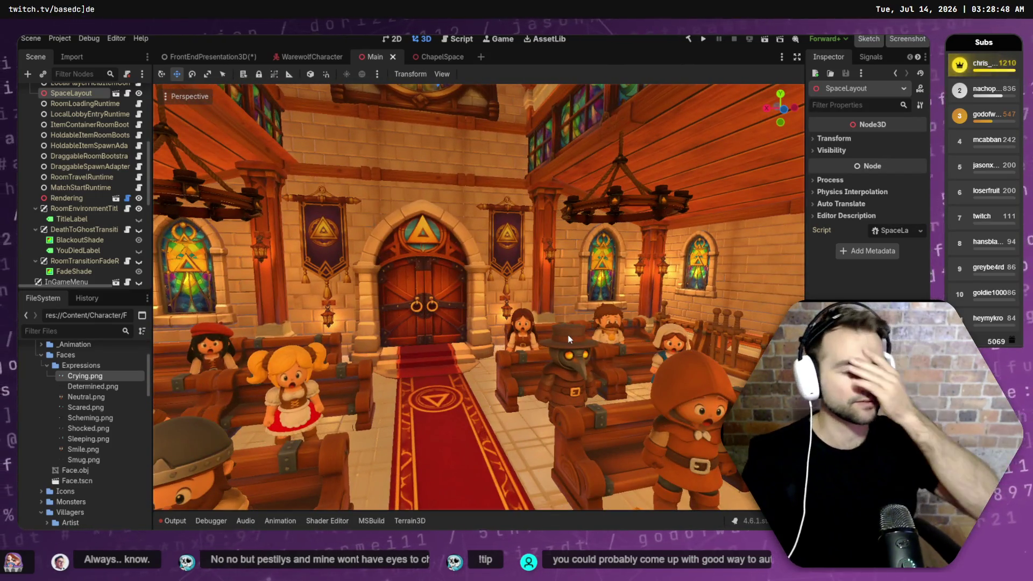
{"action": "key", "text": "s"}
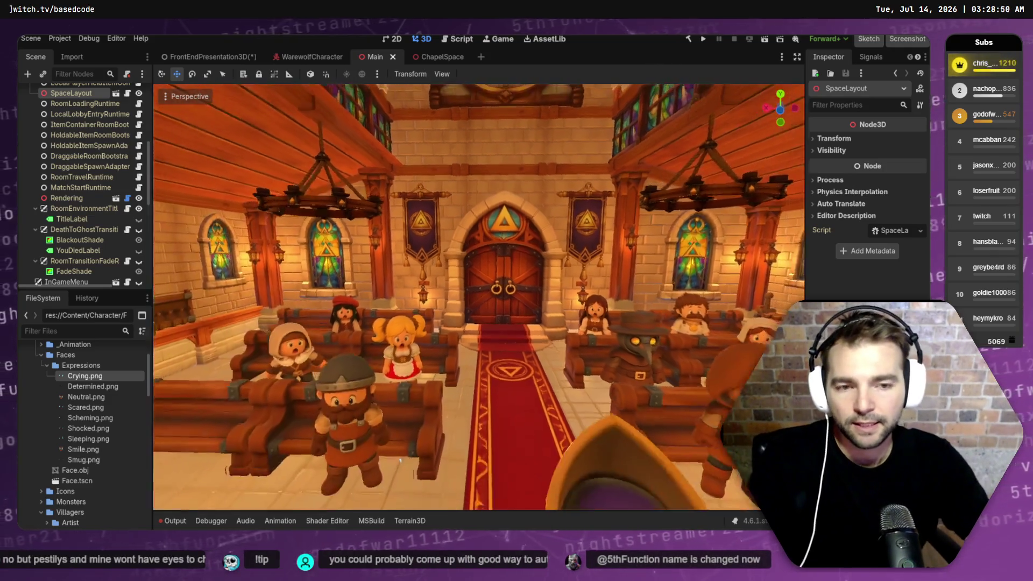
{"action": "key", "text": "w"}
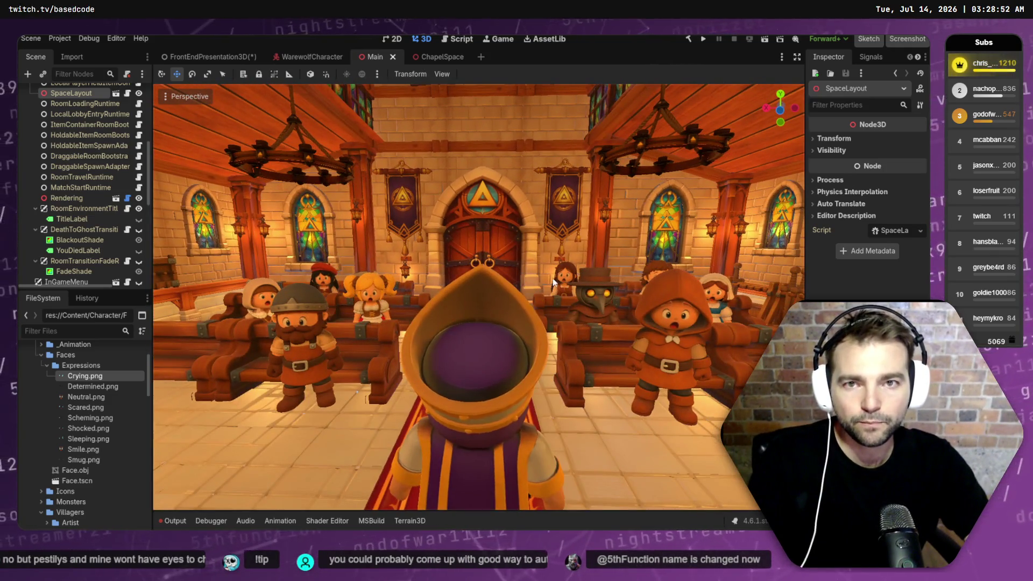
{"action": "key", "text": "s"}
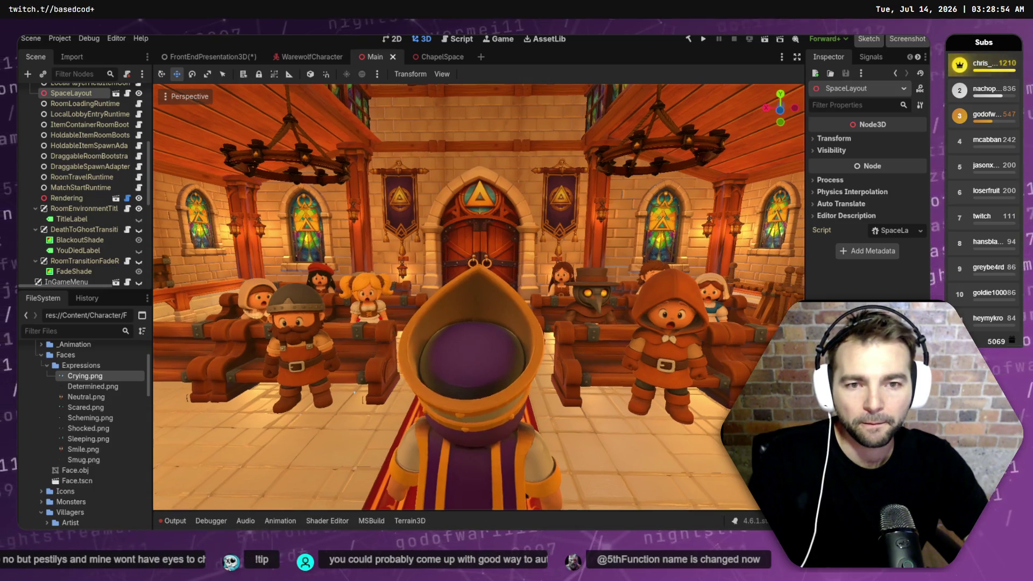
{"action": "key", "text": "s"}
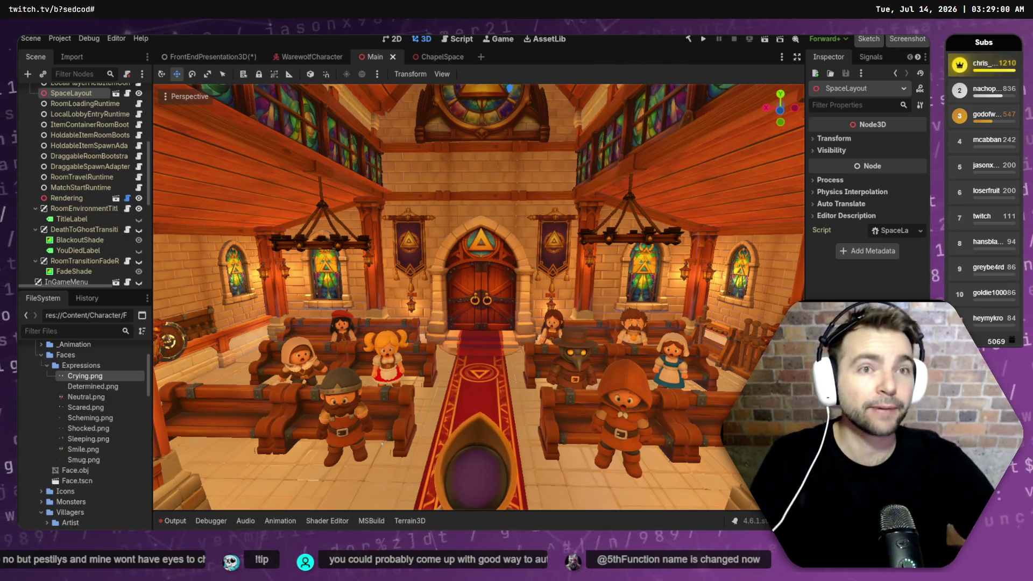
Step: Load twitch.tv in a new browser window and snap that window to the right
{"action": "key", "text": "super+1"}
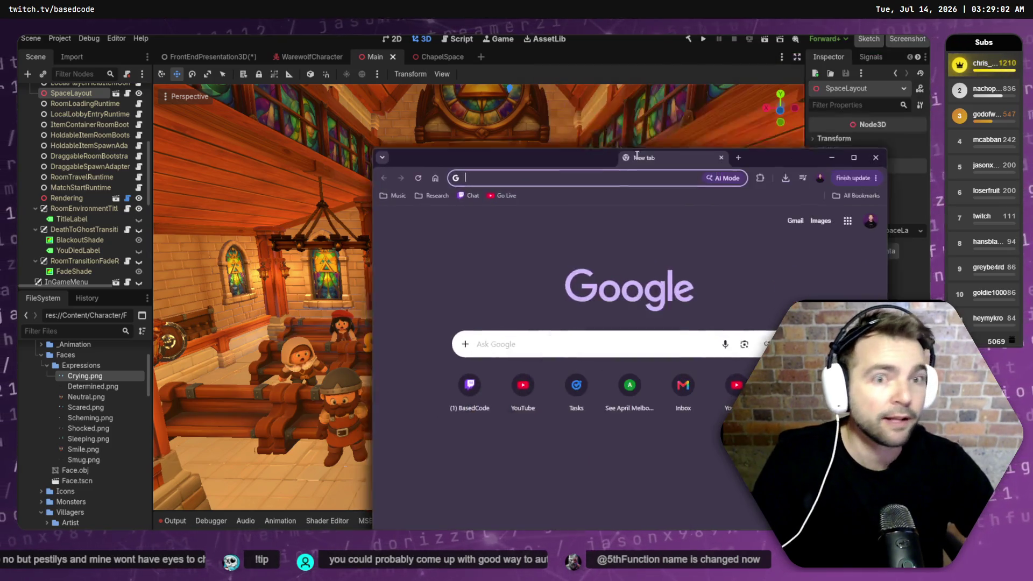
{"action": "type", "text": "twitch.tv"}
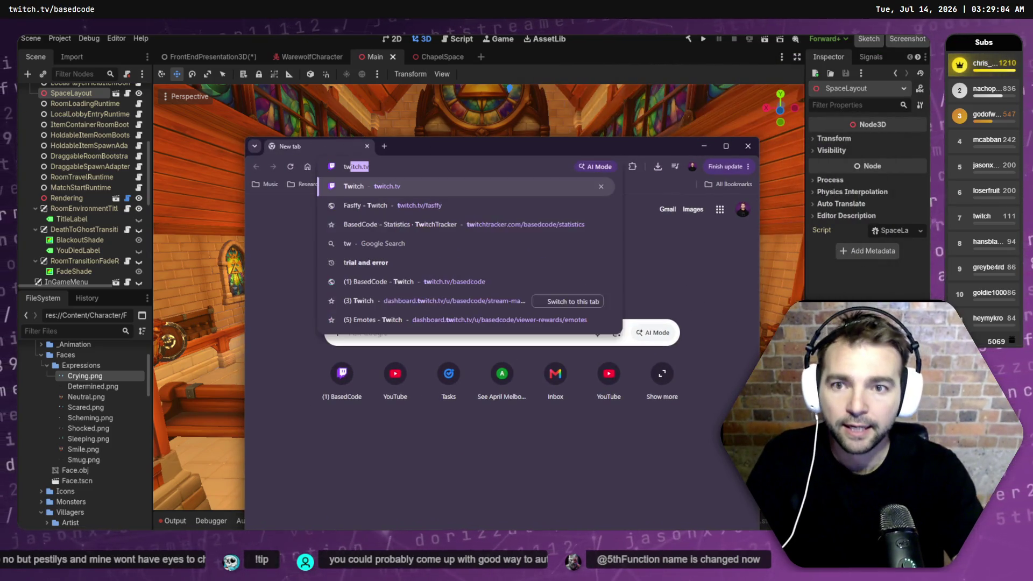
{"action": "key", "text": "Down"}
{"action": "key", "text": "Up"}
{"action": "key", "text": "Return"}
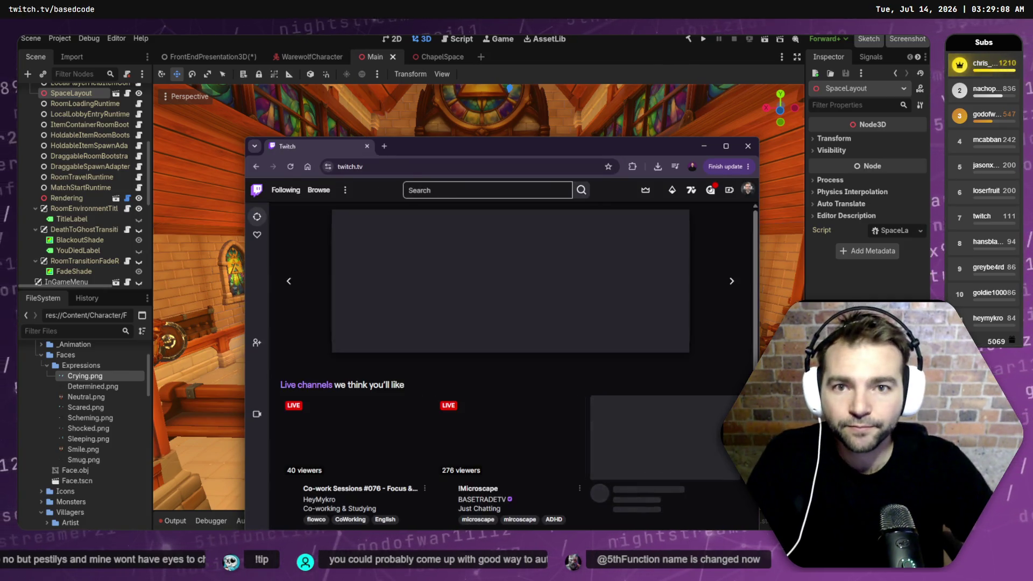
{"action": "key", "text": "super+shift+Right"}
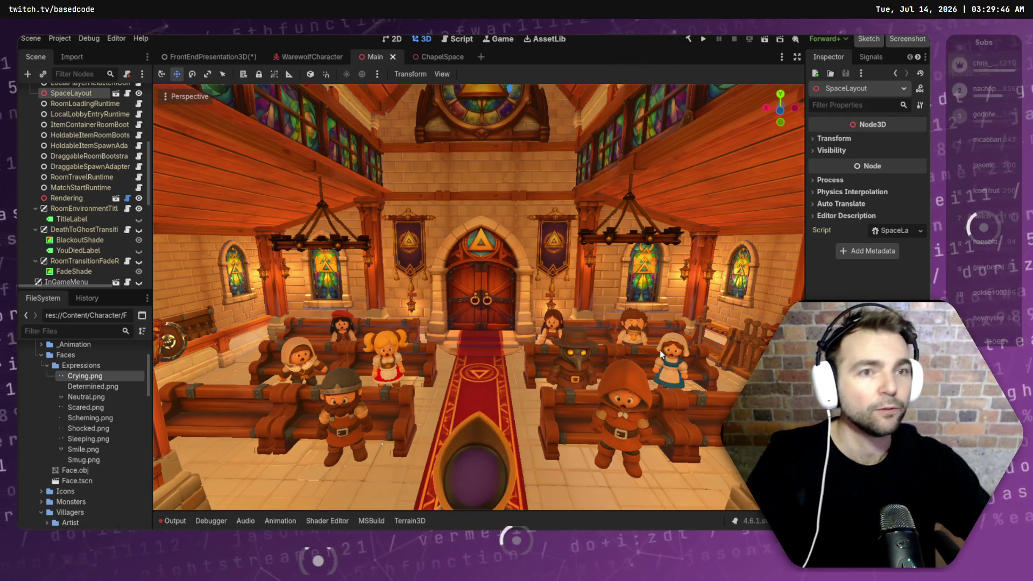
Step: Drag the browser window with the Palworld Twitch stream over the Godot chapel scene
{"action": "scroll", "coordinate": [478, 296], "scroll_direction": "down", "scroll_amount": 1}
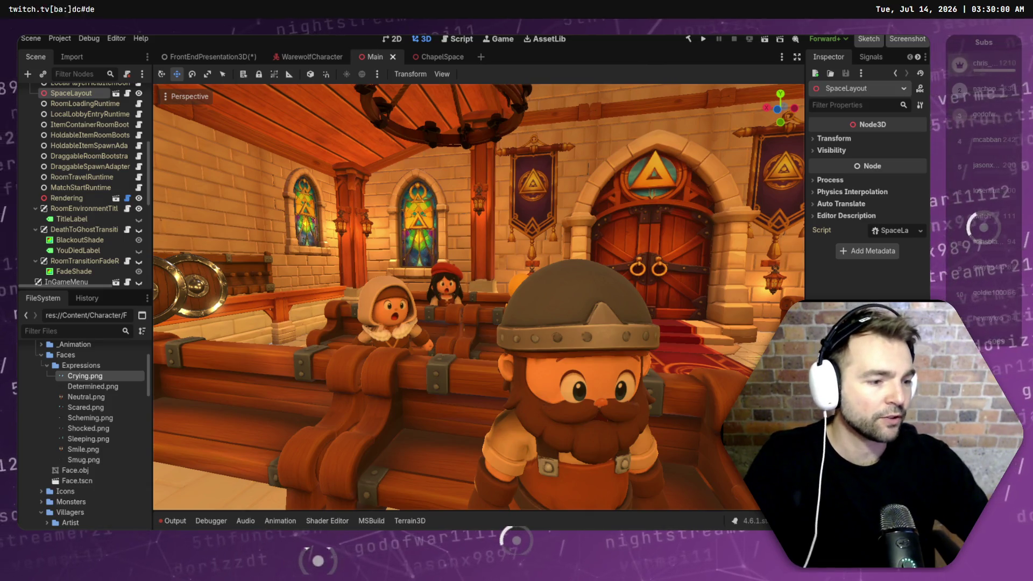
{"action": "mouse_move", "coordinate": [806, 172]}
{"action": "left_mouse_down"}
{"action": "mouse_move", "coordinate": [362, 190]}
{"action": "mouse_move", "coordinate": [323, 218]}
{"action": "mouse_move", "coordinate": [361, 150]}
{"action": "left_mouse_up"}
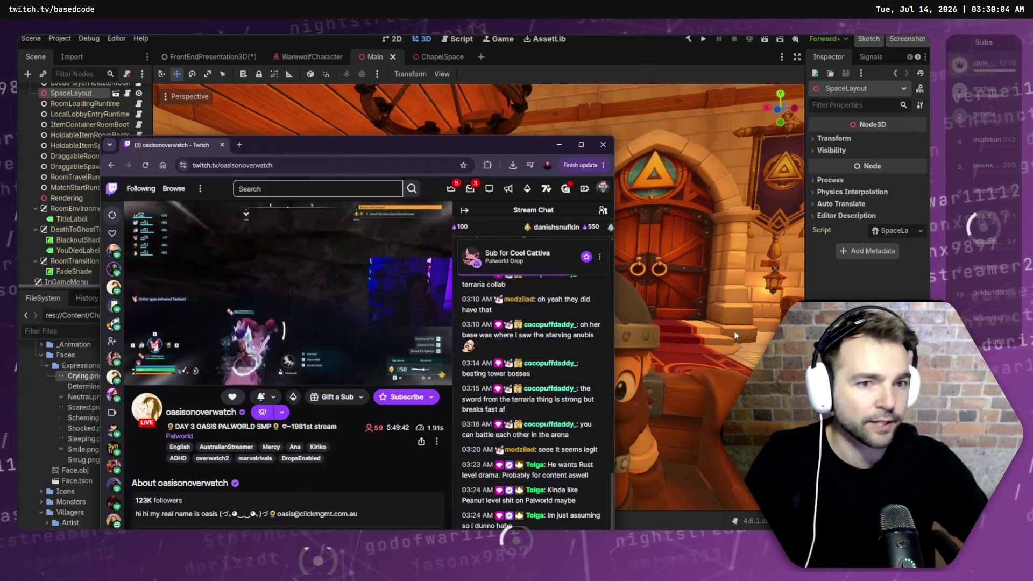